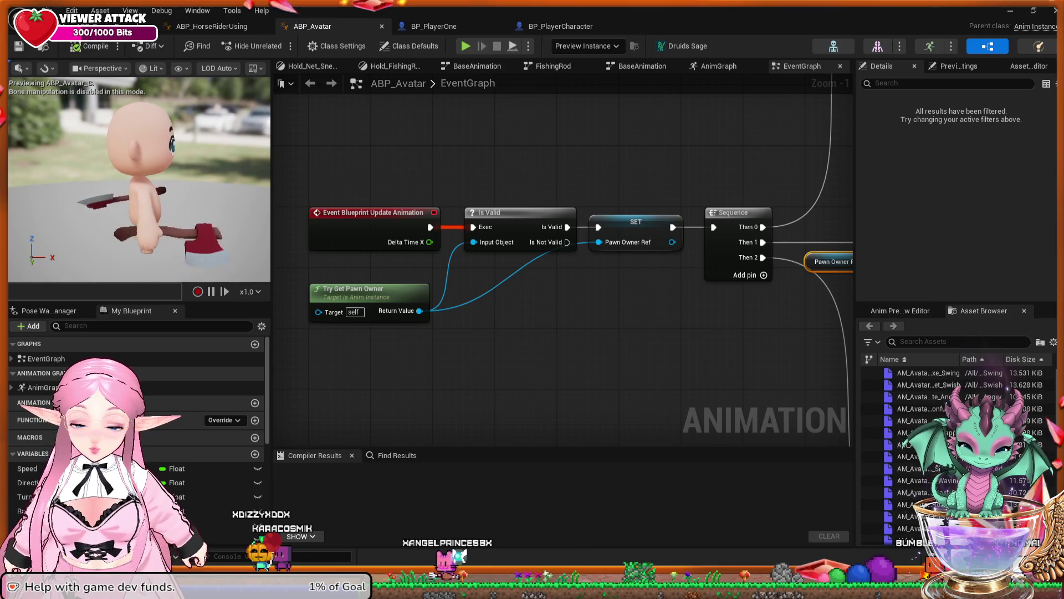
Pan through the current event graph and box-select the cluster of event graph nodes
{"action": "scroll", "coordinate": [638, 319], "scroll_direction": "down", "scroll_amount": 2}
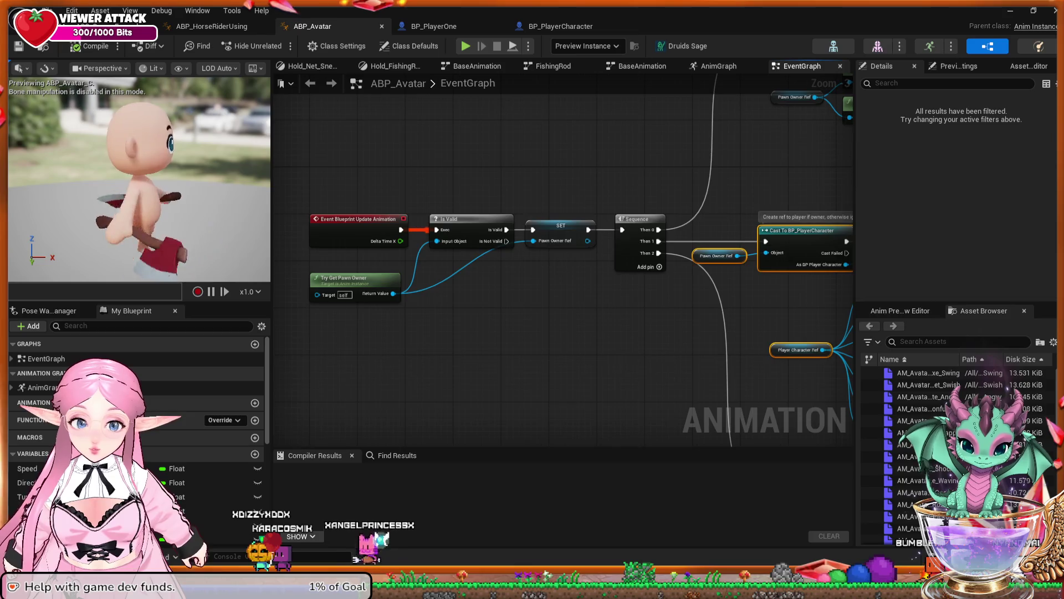
{"action": "scroll", "coordinate": [638, 308], "scroll_direction": "down", "scroll_amount": 2}
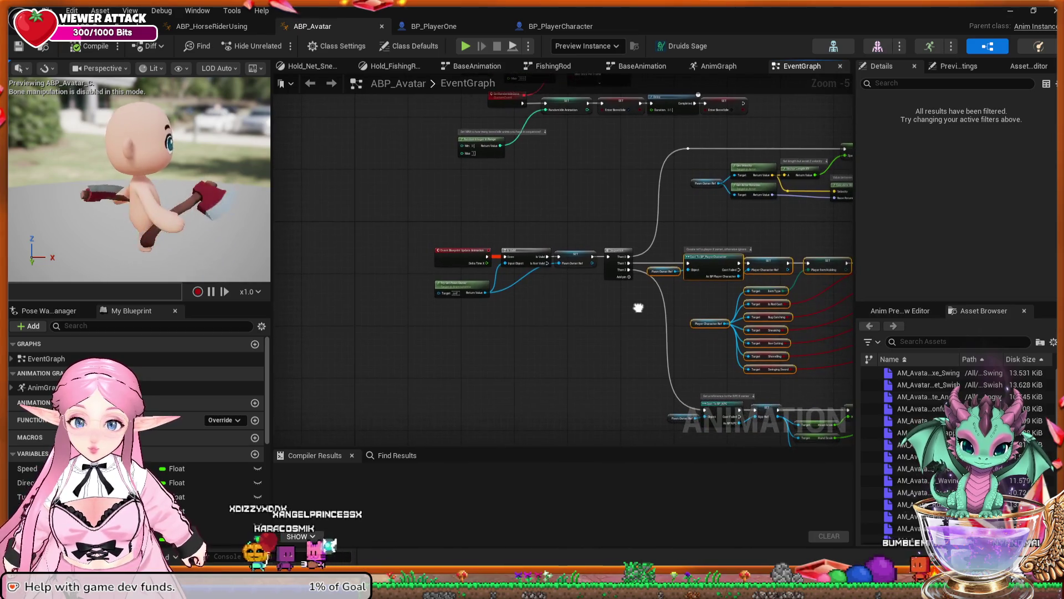
{"action": "left_click_drag", "start_coordinate": [638, 308], "coordinate": [410, 278]}
{"action": "scroll", "coordinate": [596, 303], "scroll_direction": "down", "scroll_amount": 2}
{"action": "scroll", "coordinate": [463, 279], "scroll_direction": "down", "scroll_amount": 1}
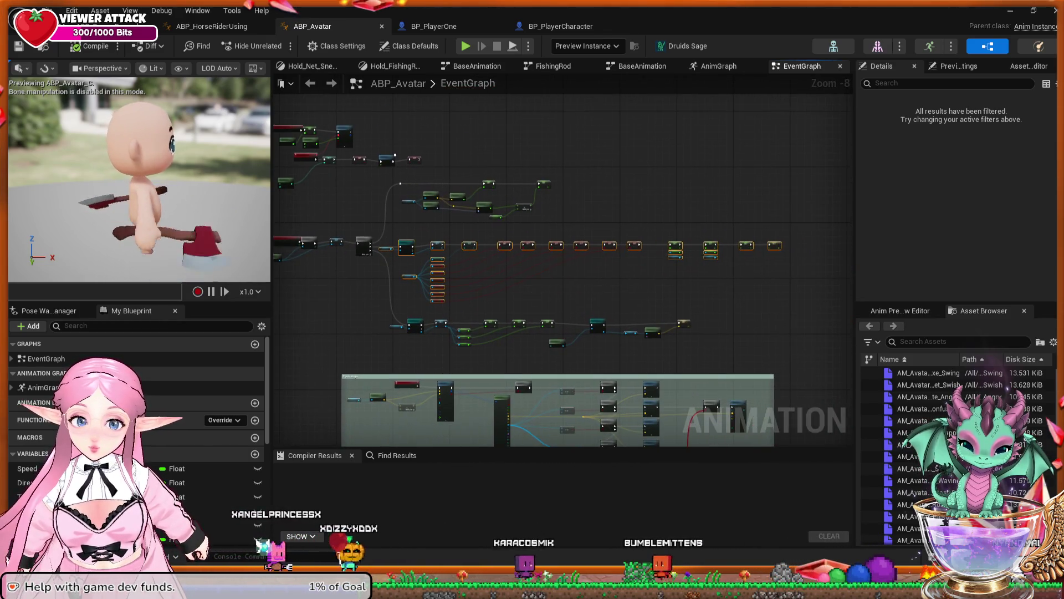
{"action": "mouse_move", "coordinate": [819, 367]}
{"action": "left_mouse_down"}
{"action": "mouse_move", "coordinate": [345, 213]}
{"action": "mouse_move", "coordinate": [274, 209]}
{"action": "mouse_move", "coordinate": [300, 182]}
{"action": "mouse_move", "coordinate": [303, 193]}
{"action": "left_mouse_up"}
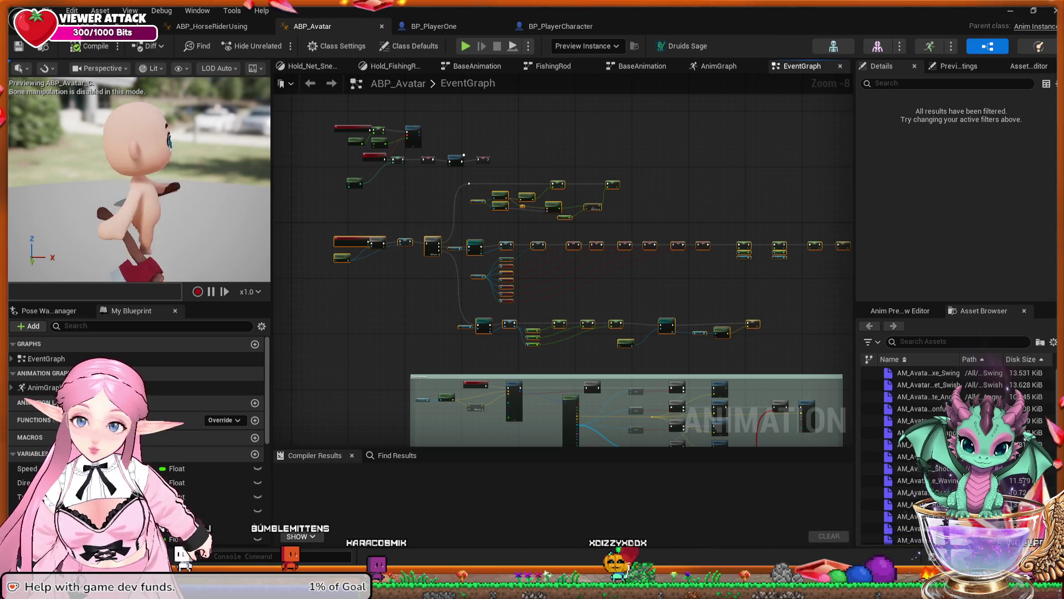
In ABP_HorseRiderUsing, trace Player Character Ref's links to its Target nodes, then select AnimGraph
{"action": "left_click", "coordinate": [212, 26]}
{"action": "scroll", "coordinate": [541, 304], "scroll_direction": "up", "scroll_amount": 8}
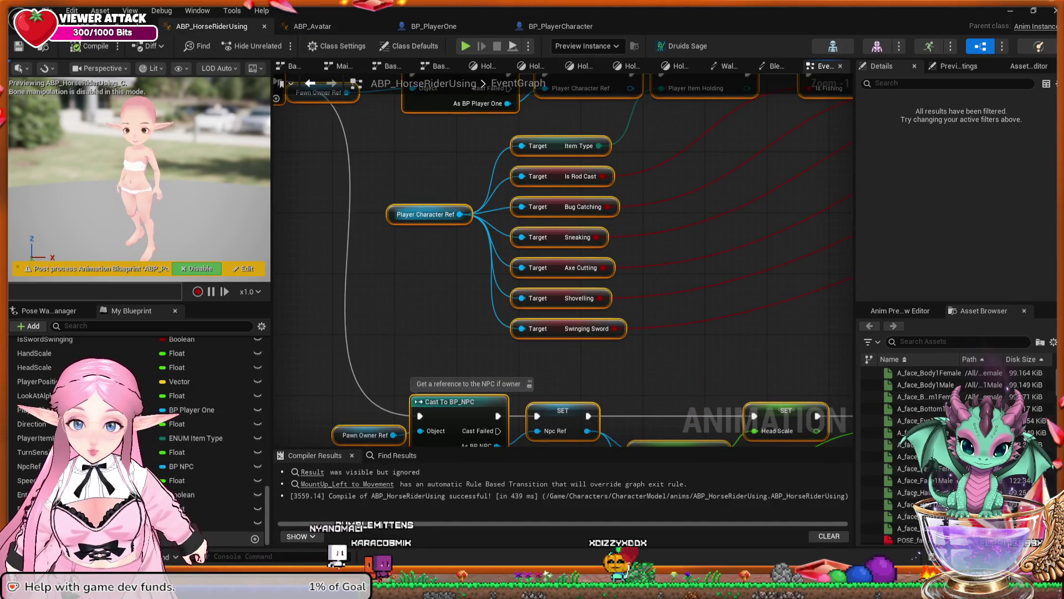
{"action": "left_click_drag", "start_coordinate": [460, 214], "coordinate": [524, 350]}
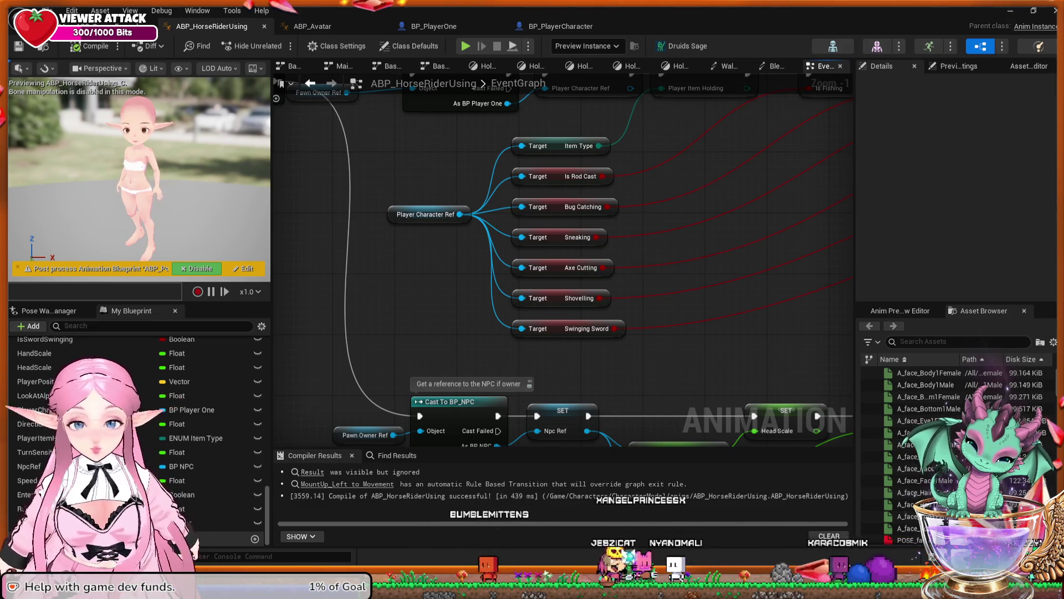
{"action": "scroll", "coordinate": [133, 433], "scroll_direction": "up", "scroll_amount": 3}
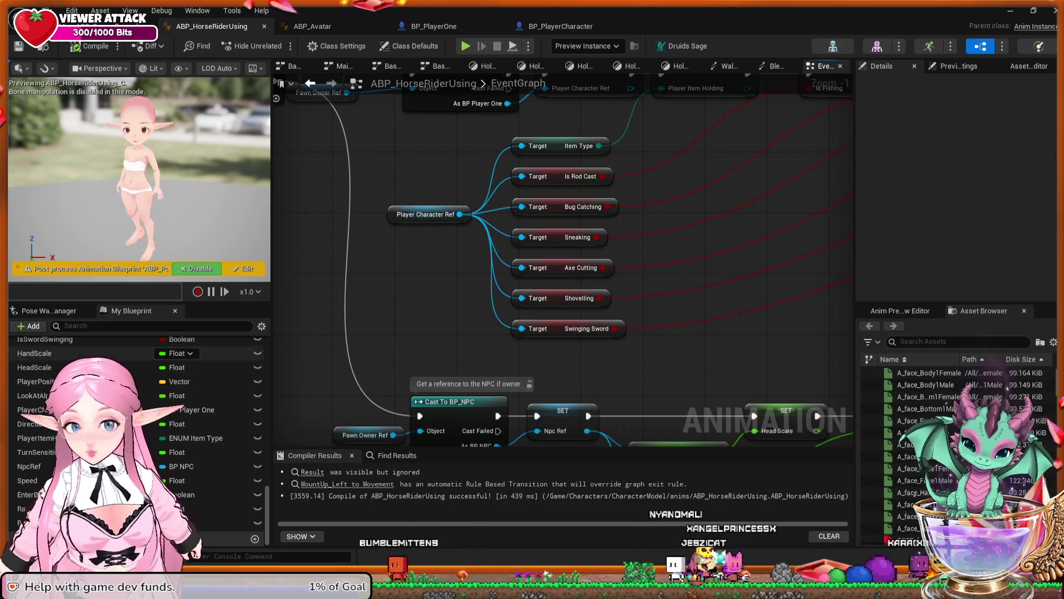
{"action": "scroll", "coordinate": [133, 432], "scroll_direction": "up", "scroll_amount": 4}
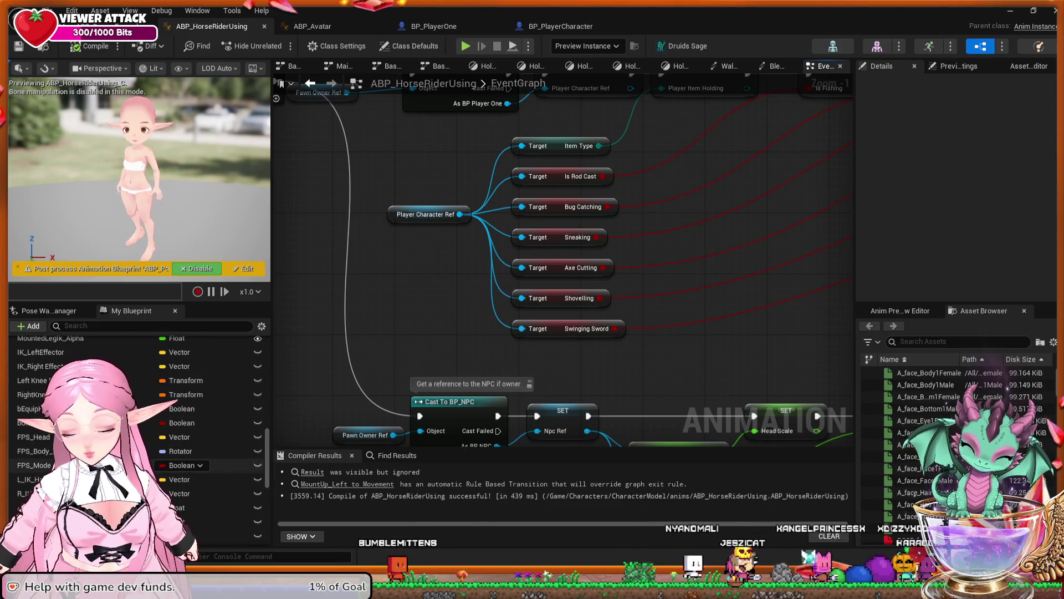
{"action": "scroll", "coordinate": [133, 432], "scroll_direction": "up", "scroll_amount": 5}
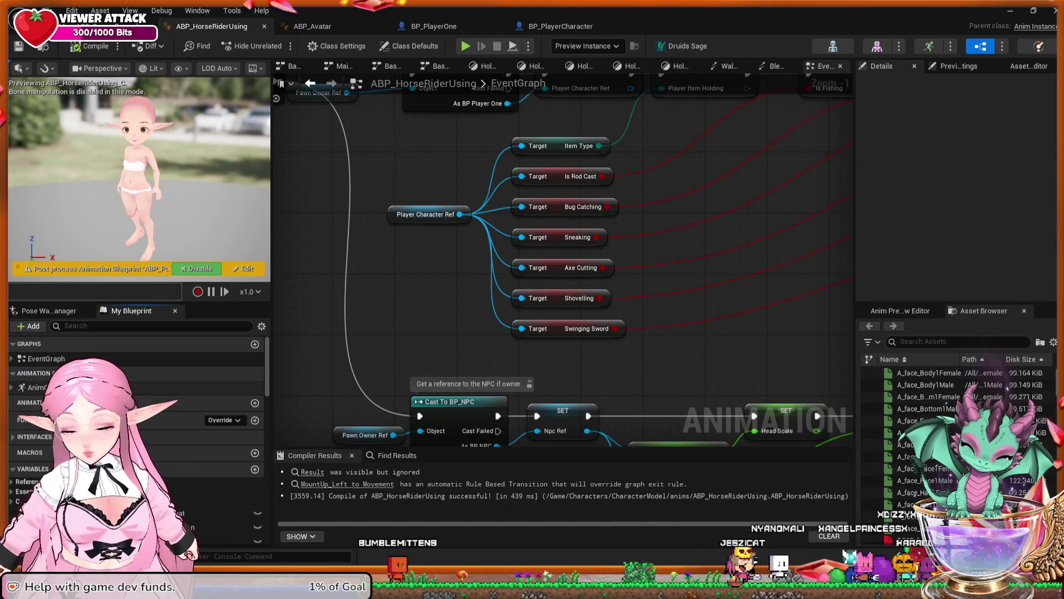
{"action": "left_click", "coordinate": [133, 387]}
Open the AnimGraph, find the Layered blend per bone nodes, and enter the Sword state machine
{"action": "double_click", "coordinate": [133, 387]}
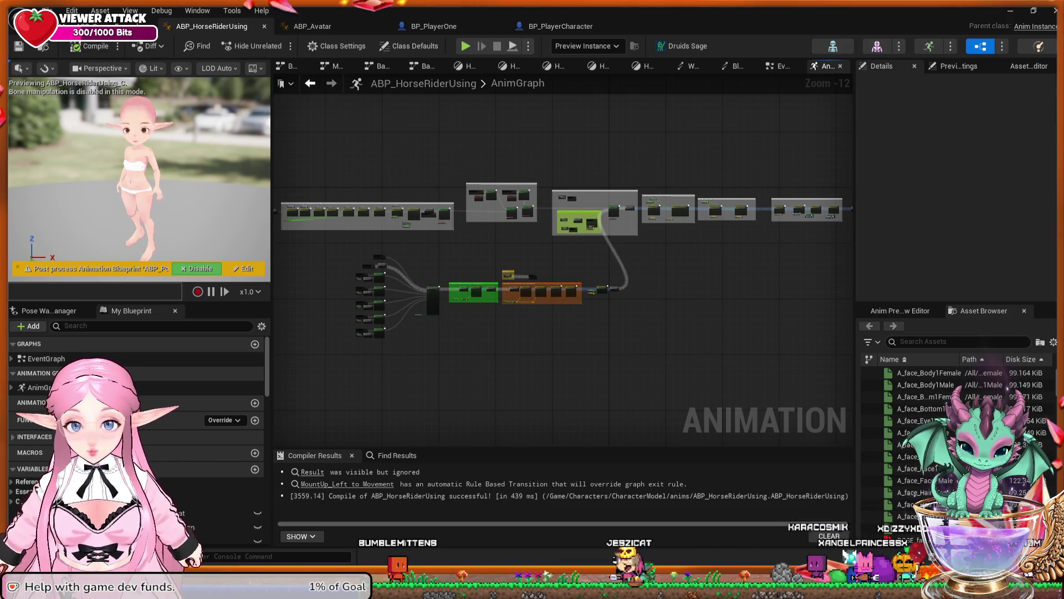
{"action": "scroll", "coordinate": [577, 316], "scroll_direction": "up", "scroll_amount": 8}
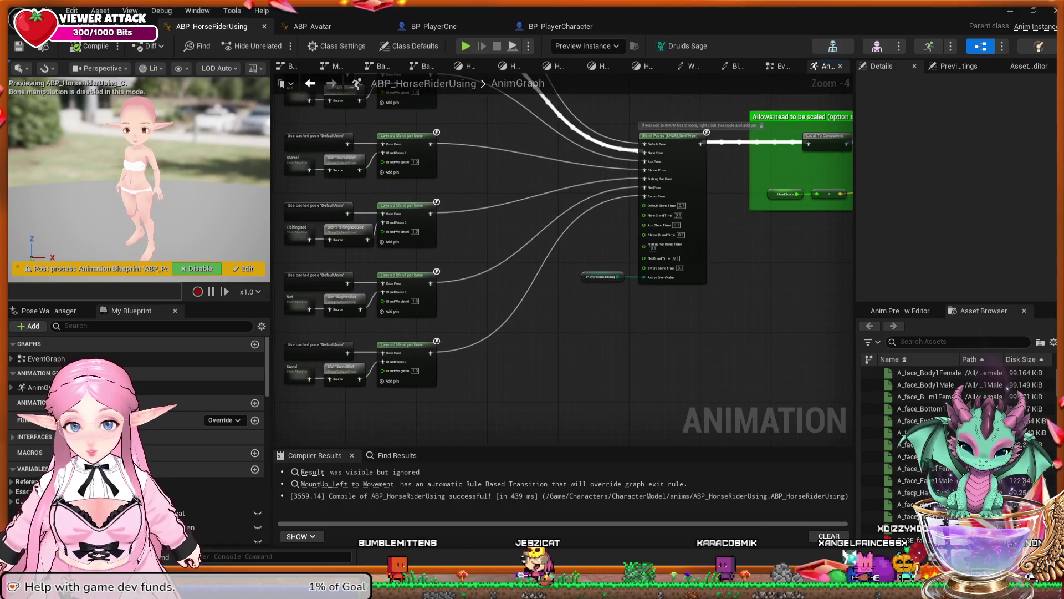
{"action": "left_click_drag", "start_coordinate": [369, 273], "coordinate": [379, 251]}
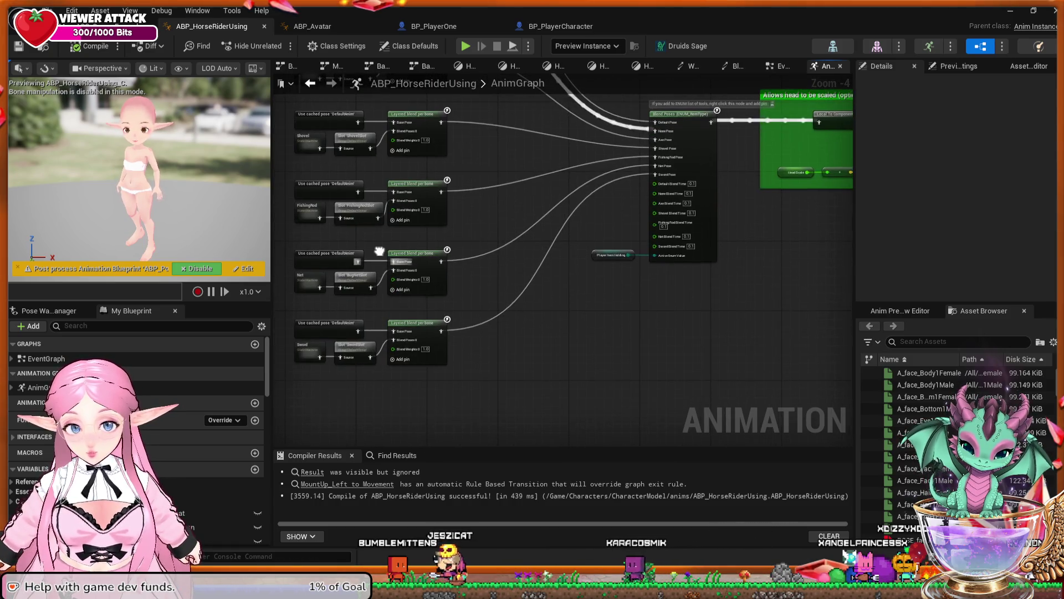
{"action": "scroll", "coordinate": [379, 250], "scroll_direction": "up", "scroll_amount": 1}
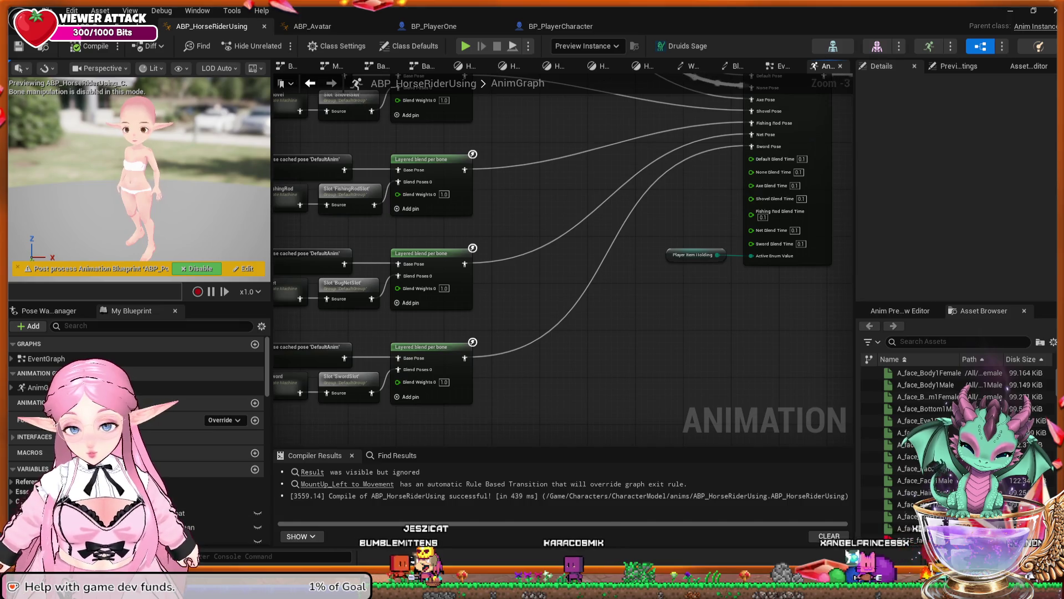
{"action": "left_click_drag", "start_coordinate": [384, 329], "coordinate": [407, 277]}
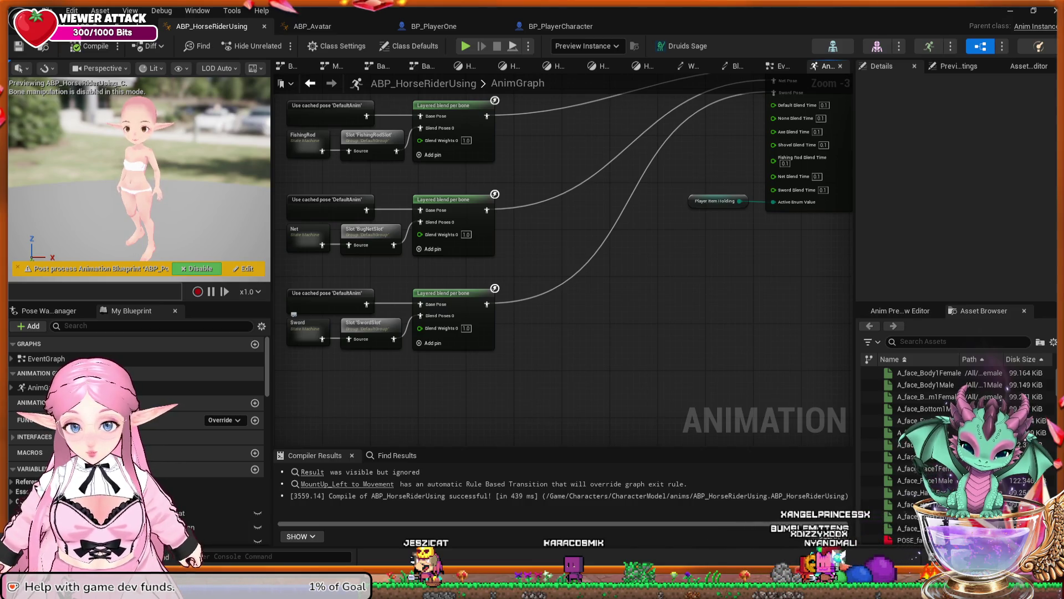
{"action": "double_click", "coordinate": [302, 326]}
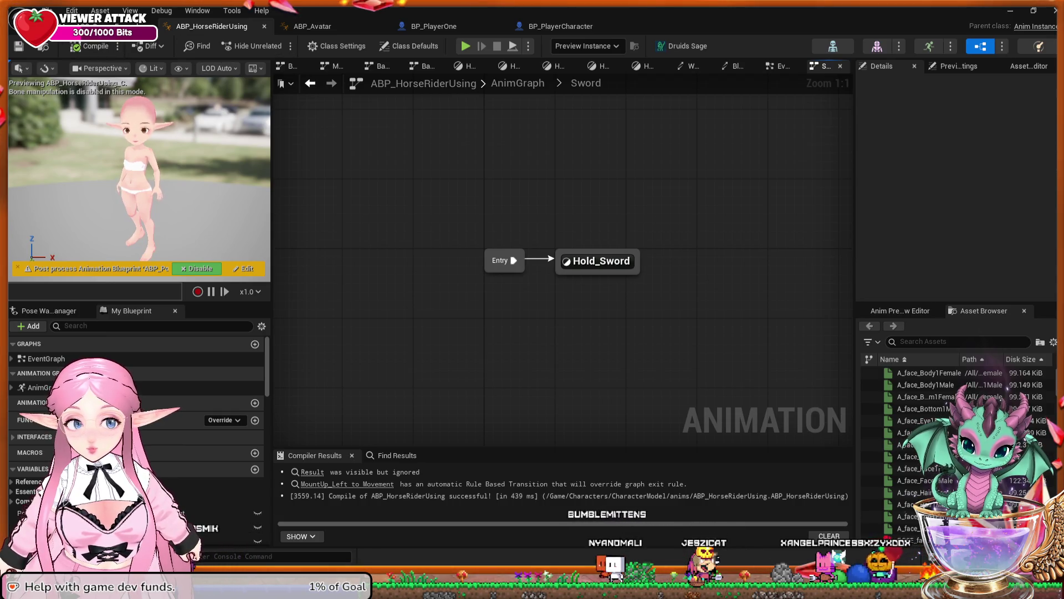
Return from the Sword state machine to the AnimGraph, then switch to the ABP_Avatar blueprint
{"action": "left_click", "coordinate": [311, 83]}
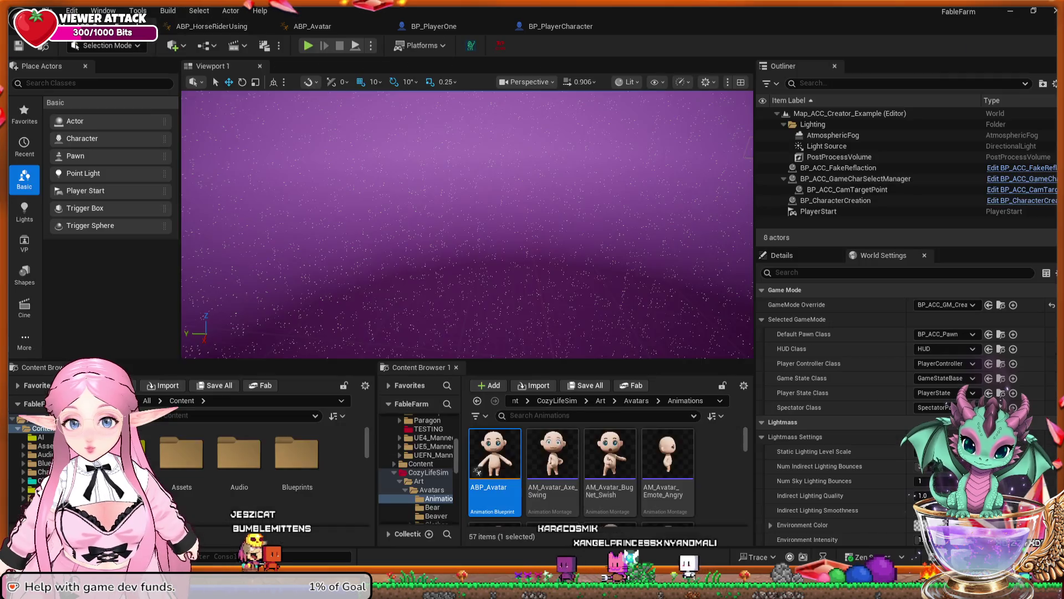
{"action": "left_click", "coordinate": [312, 26]}
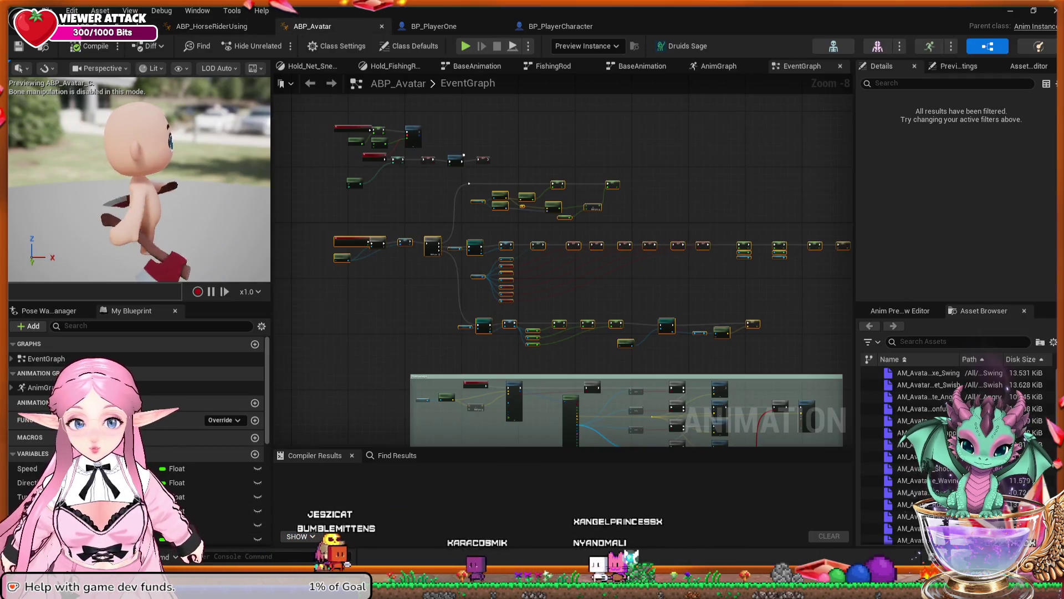
Break the Swinging Sword Target wire in ABP_Avatar's event graph and compile it with F7
{"action": "scroll", "coordinate": [600, 246], "scroll_direction": "up", "scroll_amount": 3}
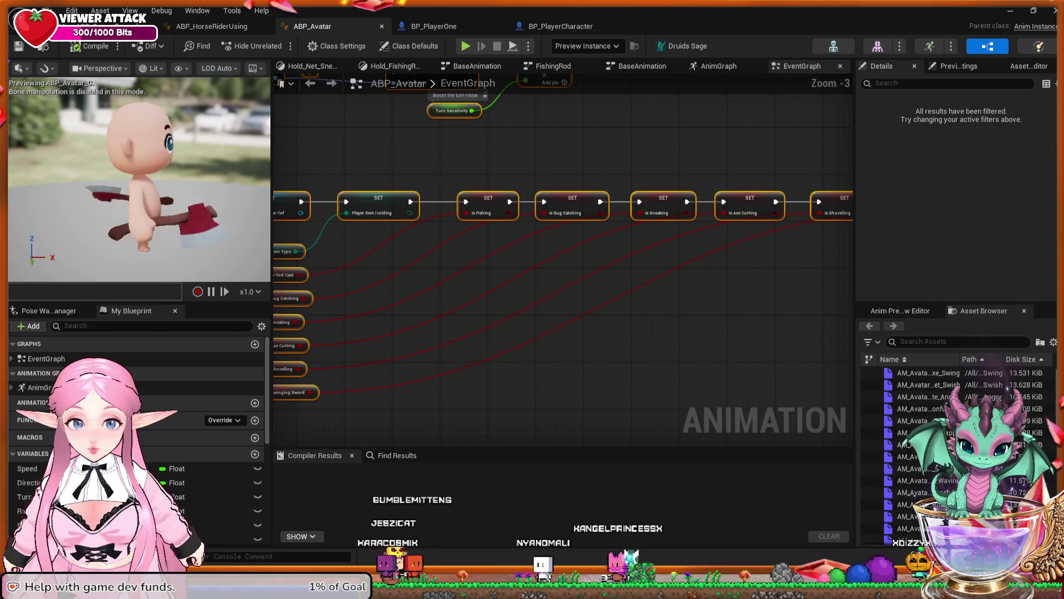
{"action": "left_click_drag", "start_coordinate": [508, 326], "coordinate": [655, 295]}
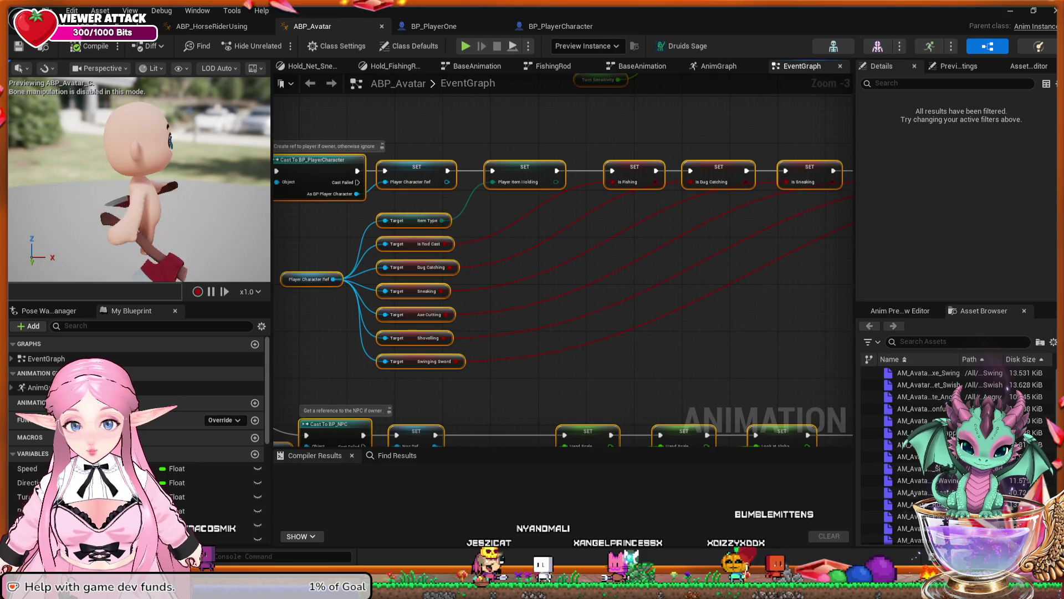
{"action": "left_click", "coordinate": [456, 361], "text": "alt"}
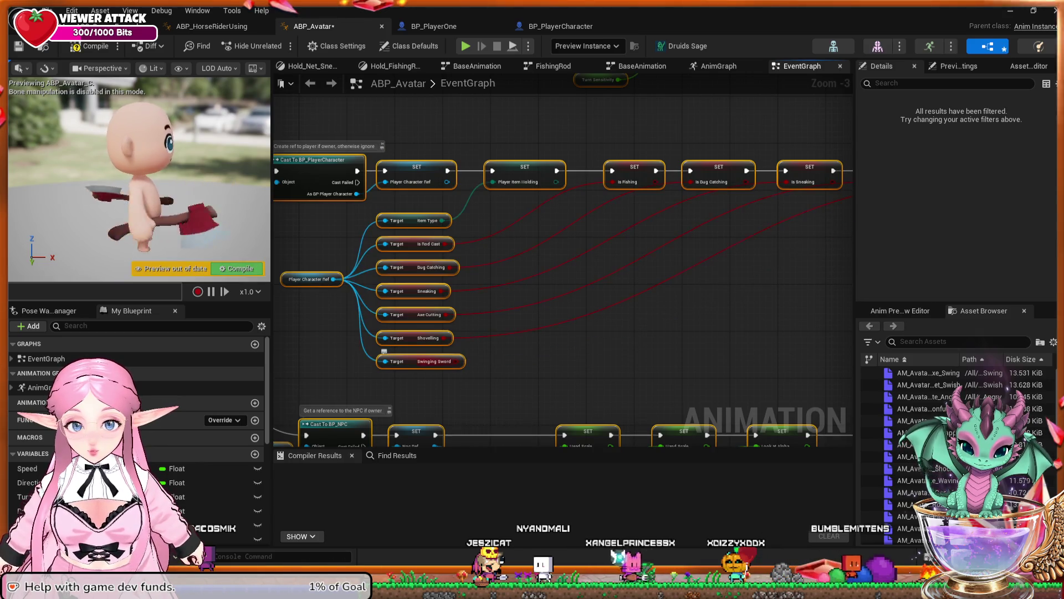
{"action": "left_click_drag", "start_coordinate": [690, 290], "coordinate": [284, 359]}
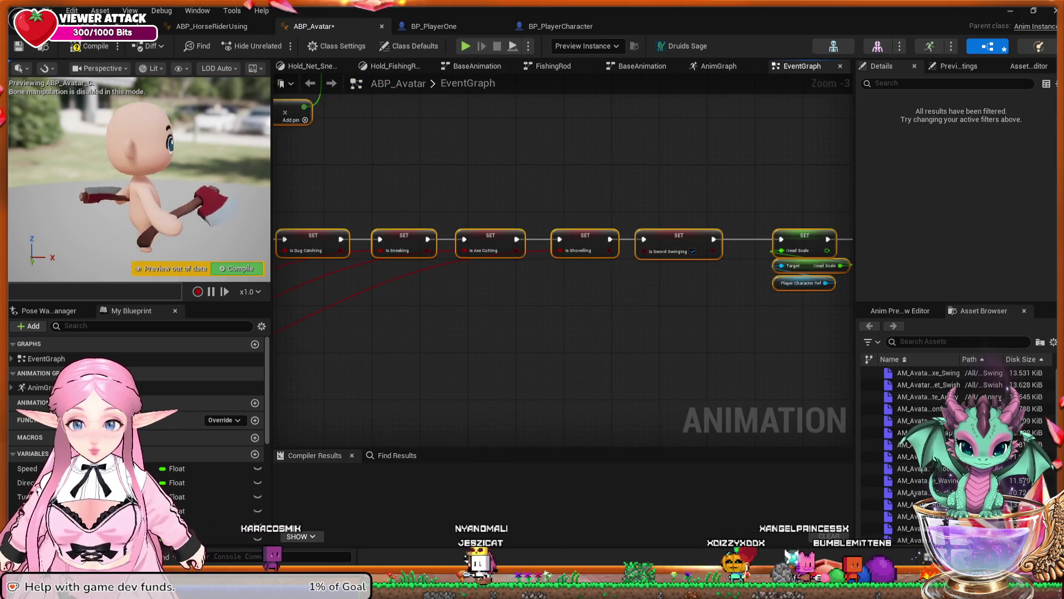
{"action": "key", "text": "F7"}
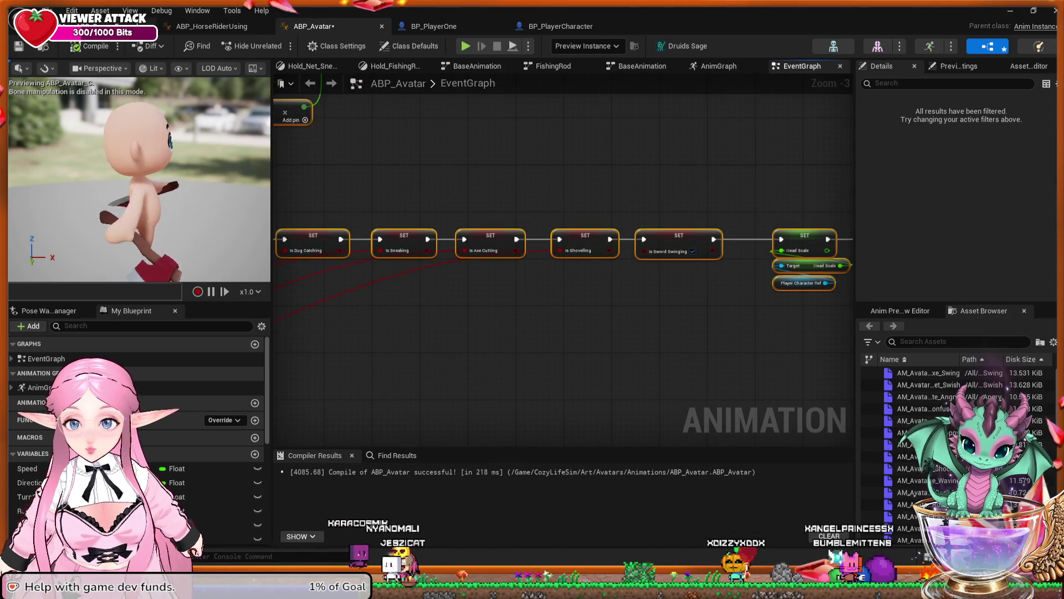
{"action": "key", "text": "alt+p"}
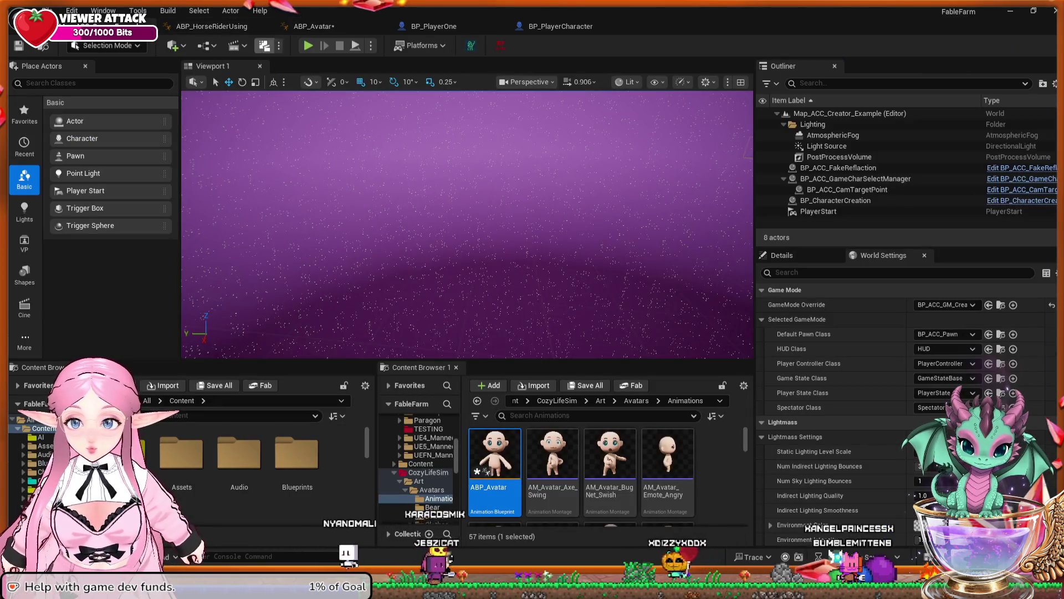
Playtest as server with the chosen character, walking around the house, then stop and reopen ABP_HorseRiderUsing
{"action": "left_click", "coordinate": [664, 156]}
{"action": "left_click", "coordinate": [677, 341]}
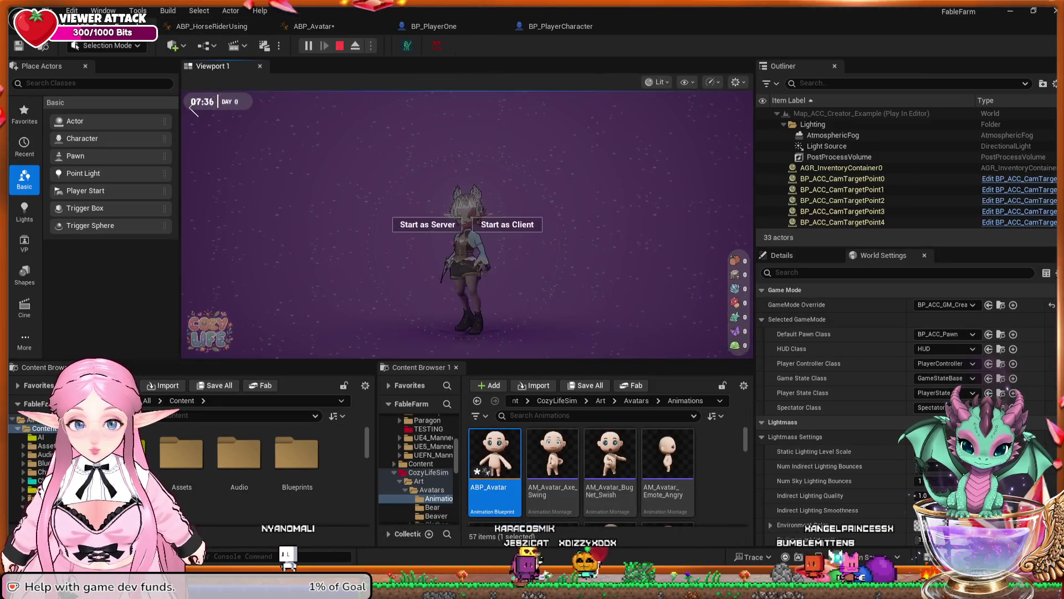
{"action": "left_click", "coordinate": [428, 224]}
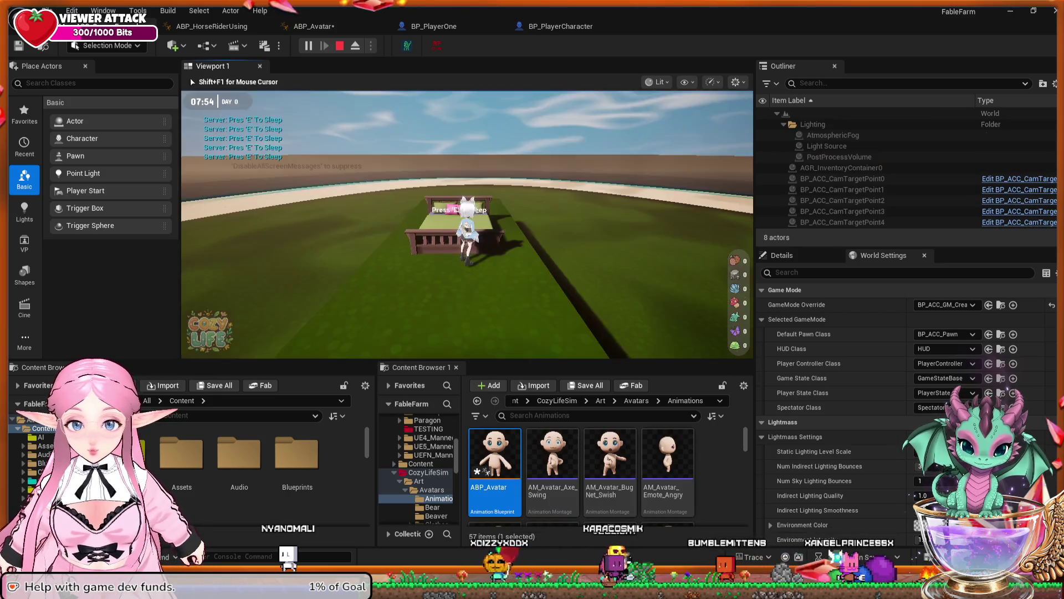
{"action": "key", "text": "w"}
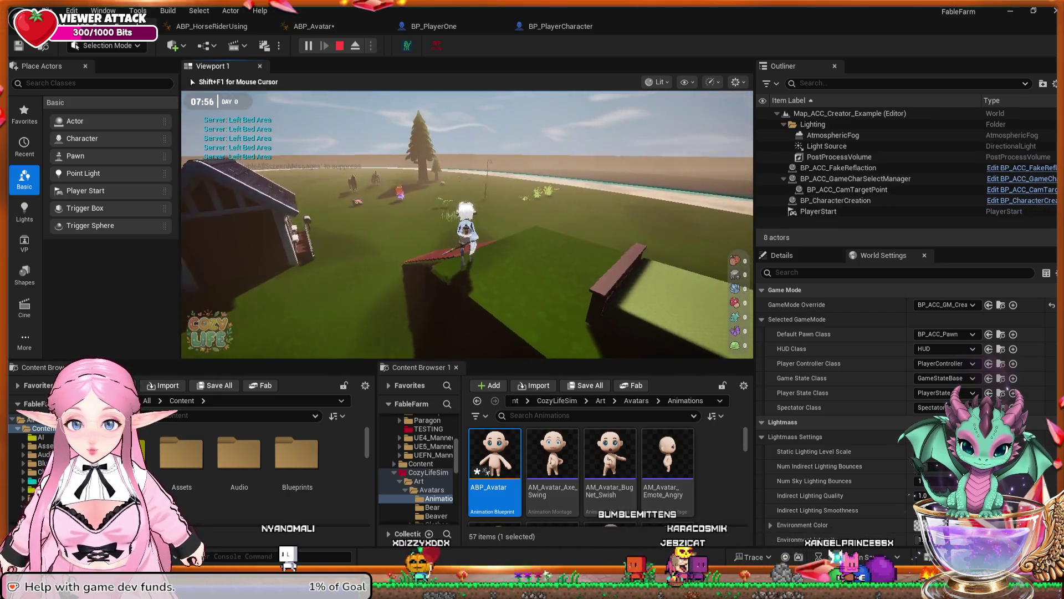
{"action": "key", "text": "w"}
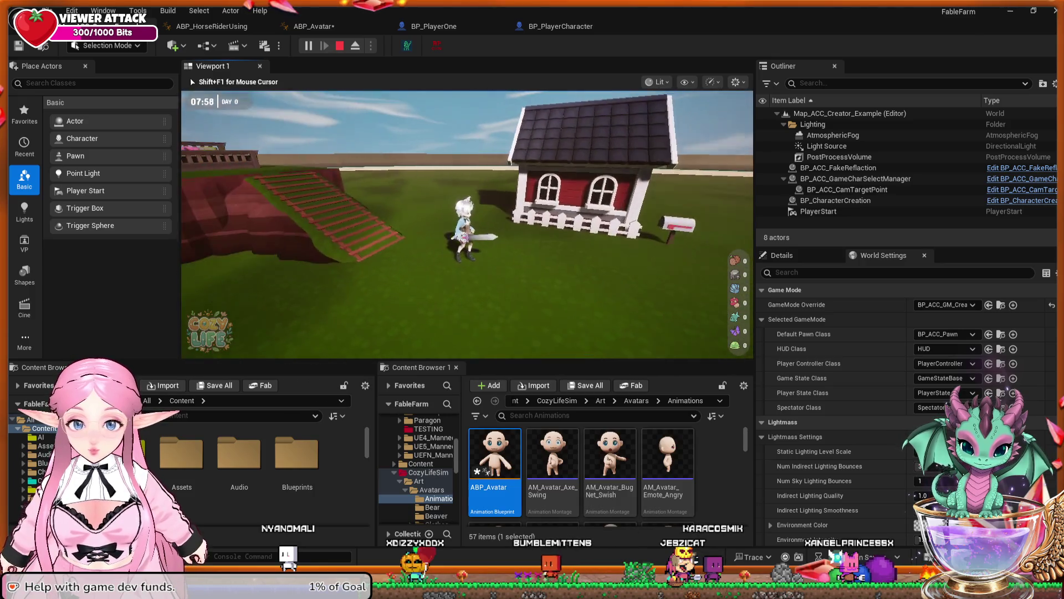
{"action": "key", "text": "w"}
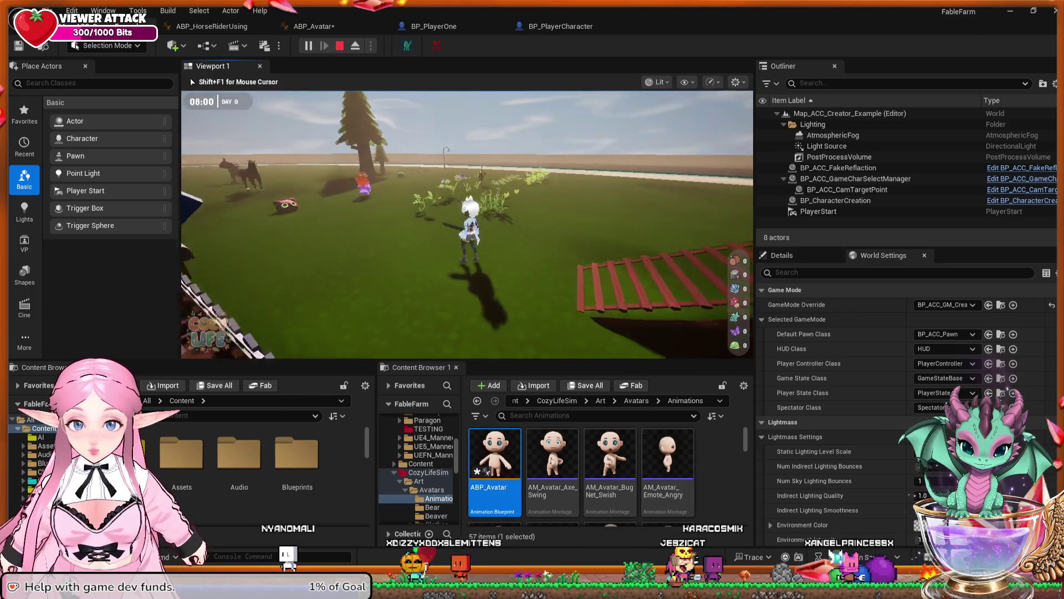
{"action": "key", "text": "Escape"}
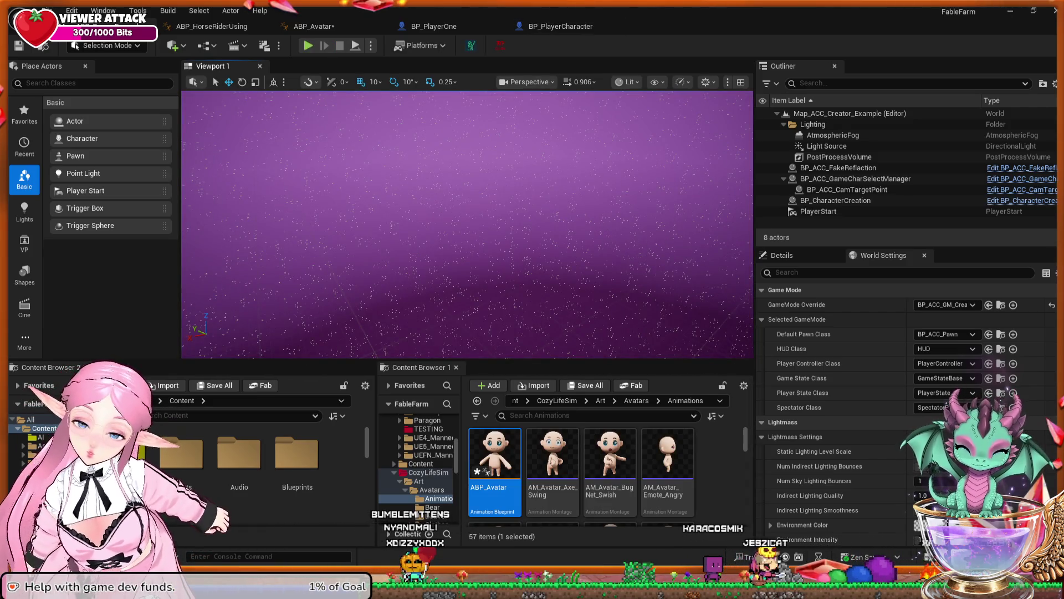
{"action": "left_click", "coordinate": [211, 26]}
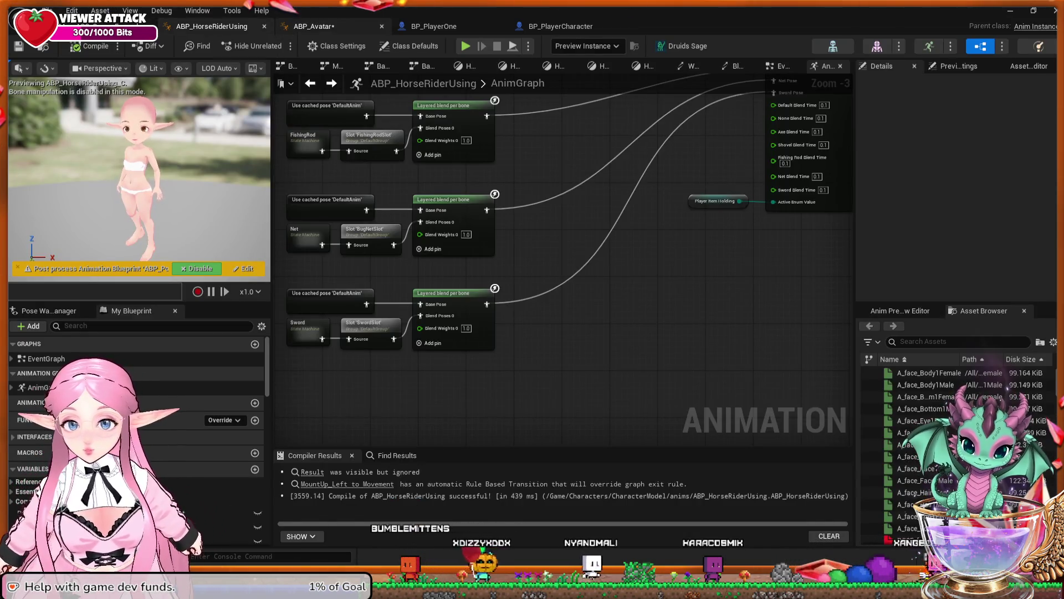
In ABP_Avatar, untick Is Sword Swinging and undo it, leaving the value unchanged
{"action": "left_click", "coordinate": [313, 26]}
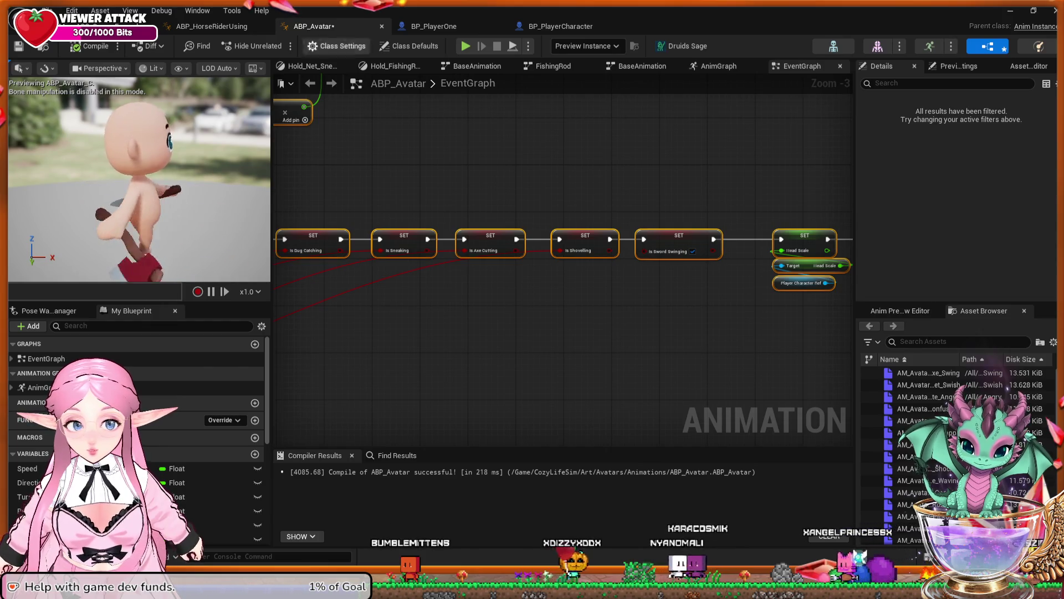
{"action": "key", "text": "Escape"}
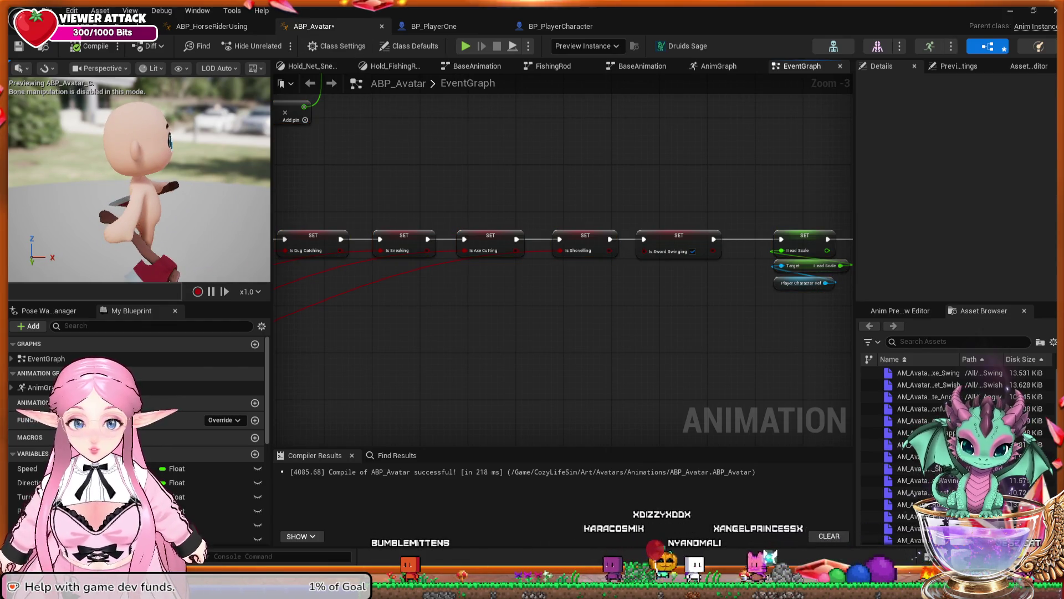
{"action": "left_click", "coordinate": [693, 252]}
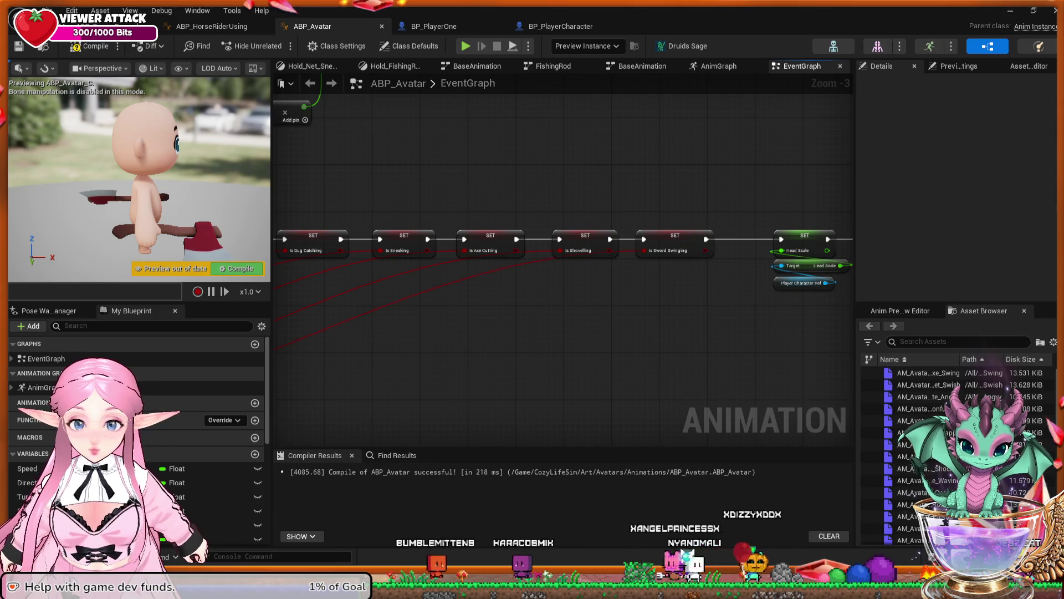
{"action": "key", "text": "ctrl+z"}
Compare ABP_Avatar with ABP_HorseRiderUsing, then open ABP_HorseRiderUsing's event graph
{"action": "key", "text": "ctrl+Tab"}
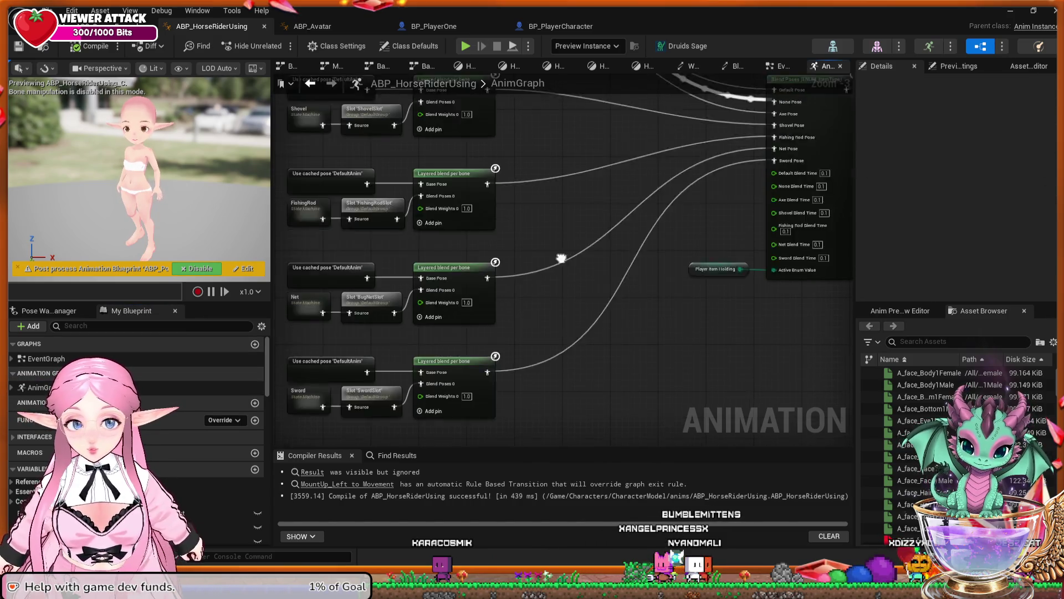
{"action": "key", "text": "ctrl+Tab"}
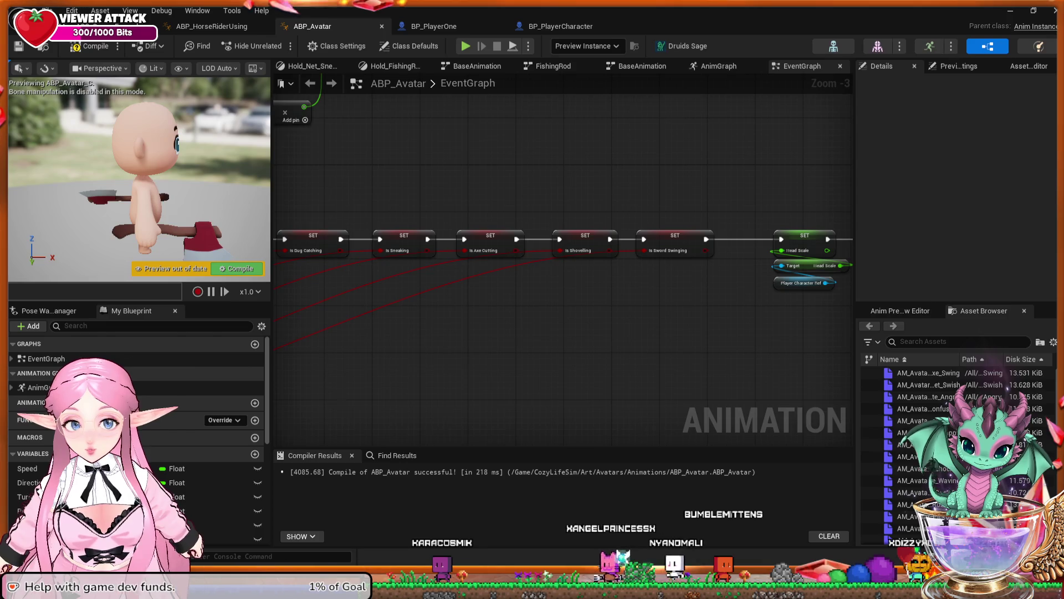
{"action": "key", "text": "ctrl+Tab"}
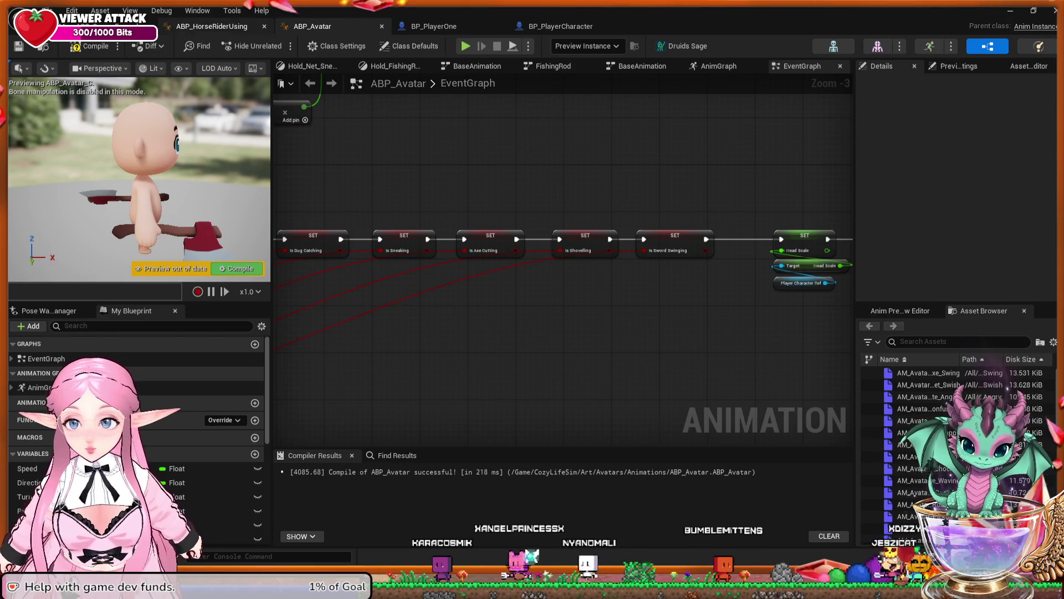
{"action": "key", "text": "alt+Left"}
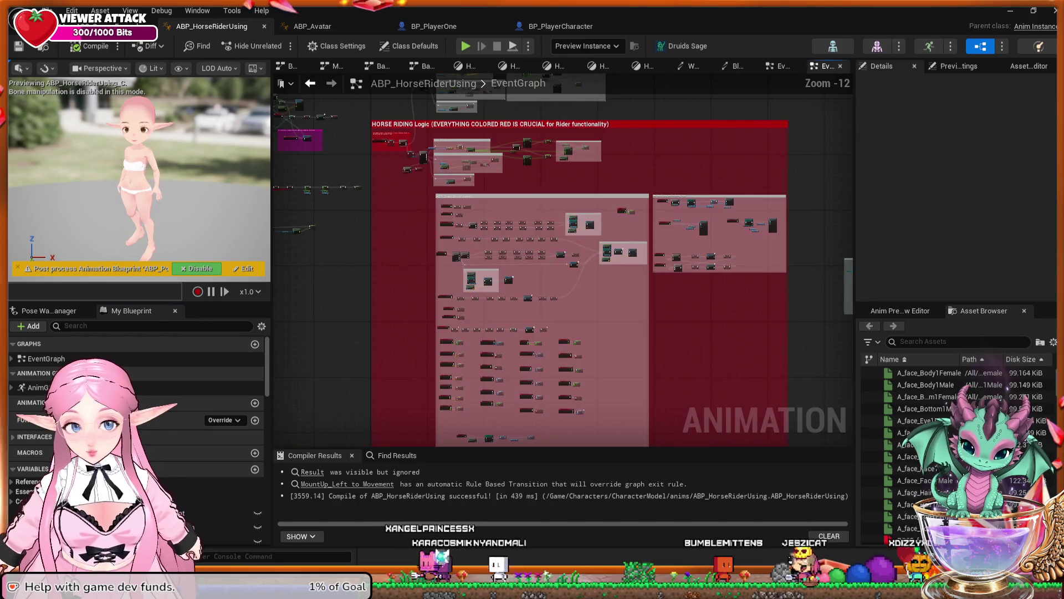
Compile ABP_HorseRiderUsing with F7 and go back to the FableFarm level
{"action": "scroll", "coordinate": [516, 183], "scroll_direction": "up", "scroll_amount": 3}
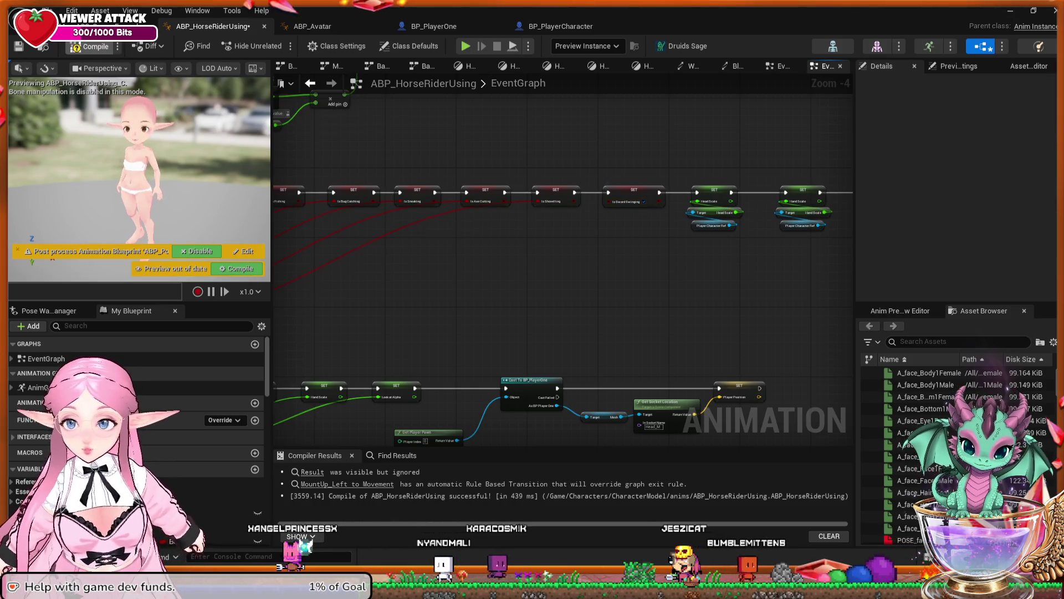
{"action": "key", "text": "F7"}
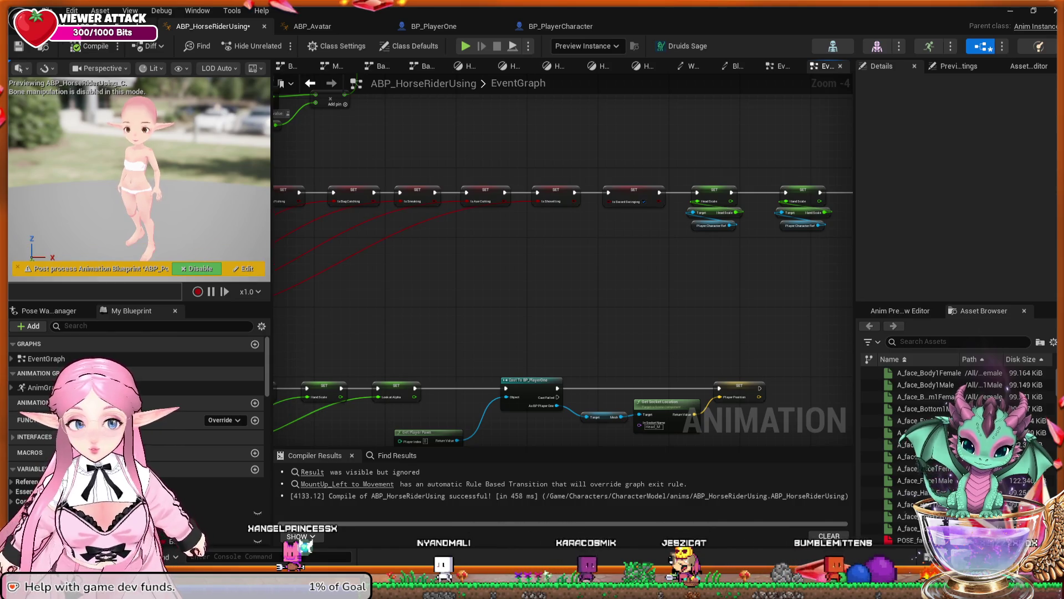
{"action": "left_click", "coordinate": [89, 26]}
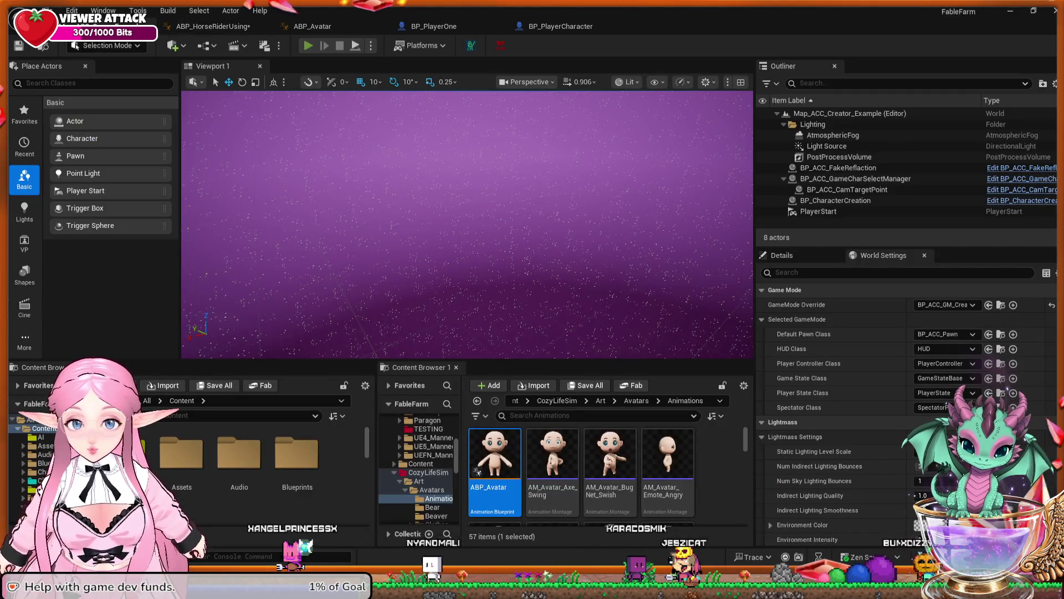
Play the level as server, walk beside the house, then stop and reopen ABP_HorseRiderUsing
{"action": "key", "text": "alt+p"}
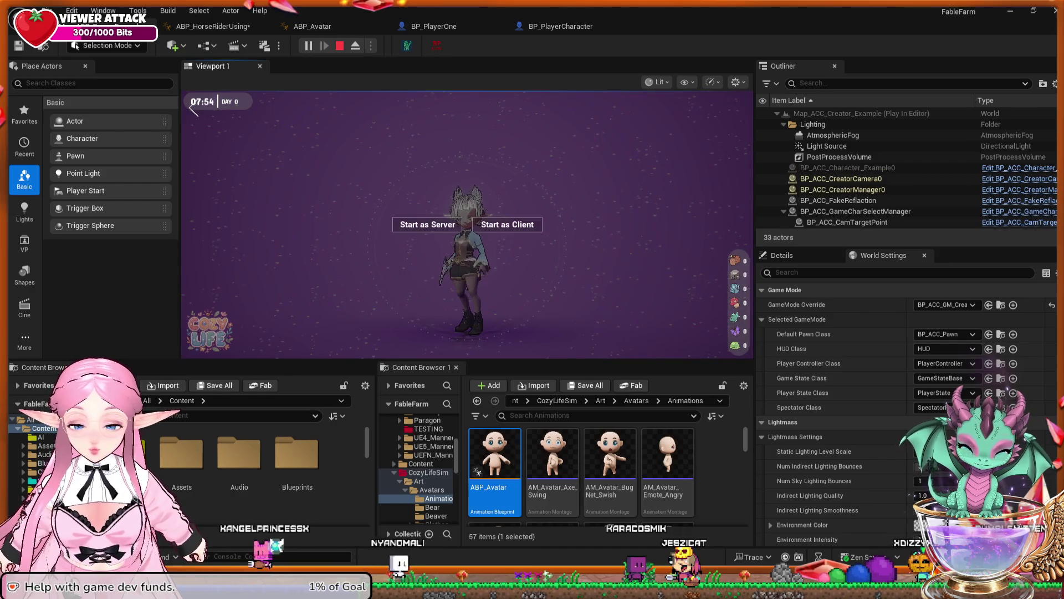
{"action": "left_click", "coordinate": [427, 224]}
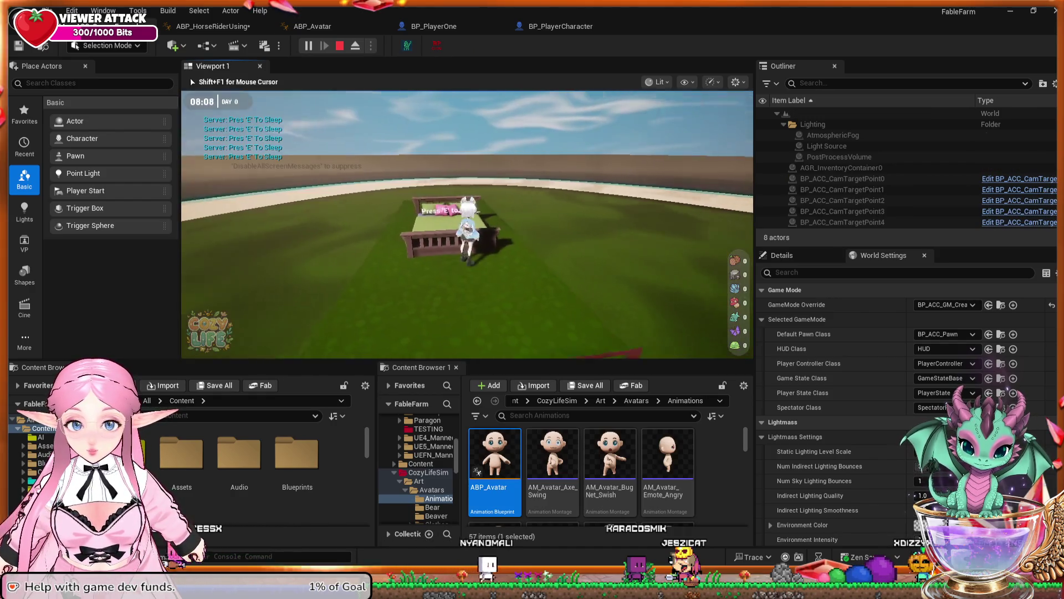
{"action": "key", "text": "w"}
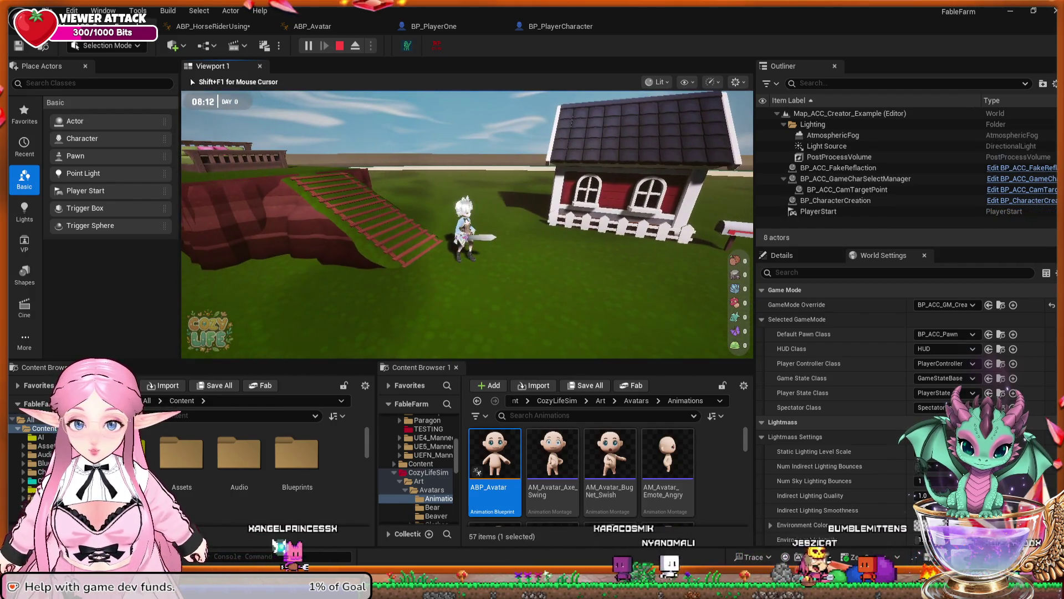
{"action": "key", "text": "Escape"}
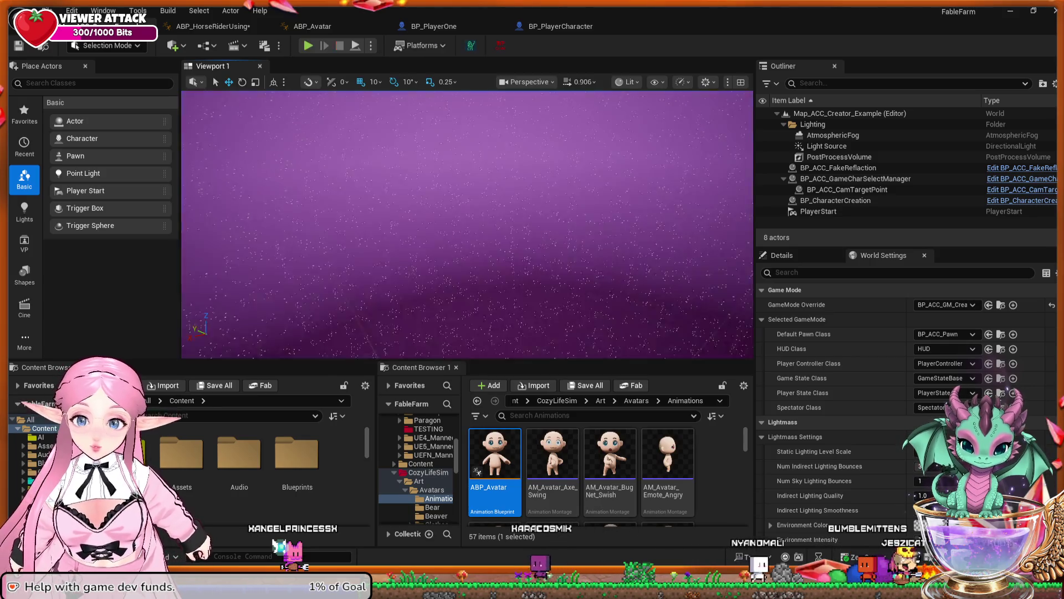
{"action": "left_click", "coordinate": [214, 26]}
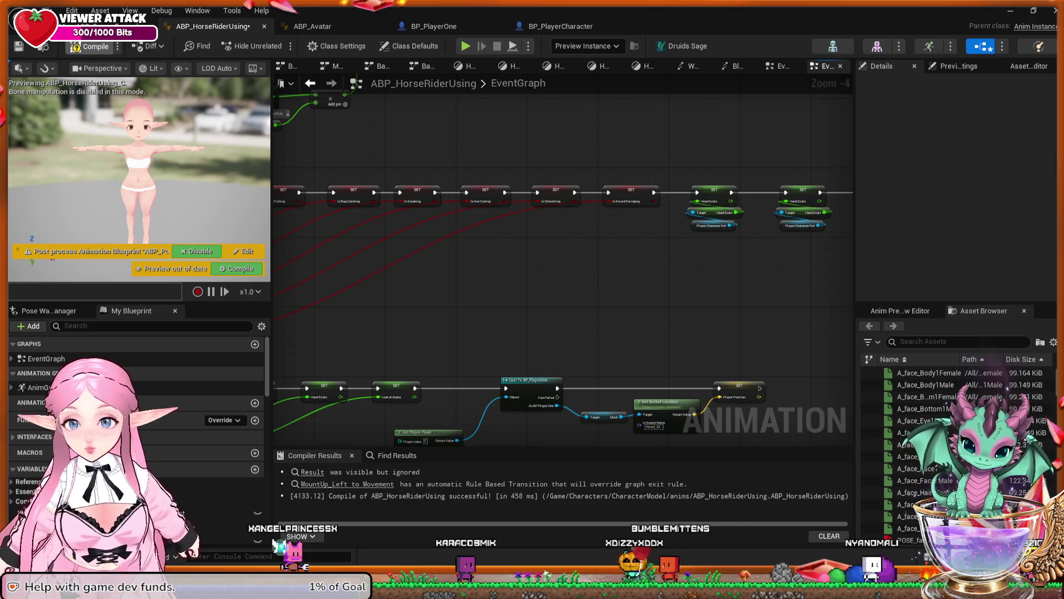
Recompile ABP_HorseRiderUsing and pan left to the Cast To BP_PlayerOne nodes at the graph's start
{"action": "key", "text": "F7"}
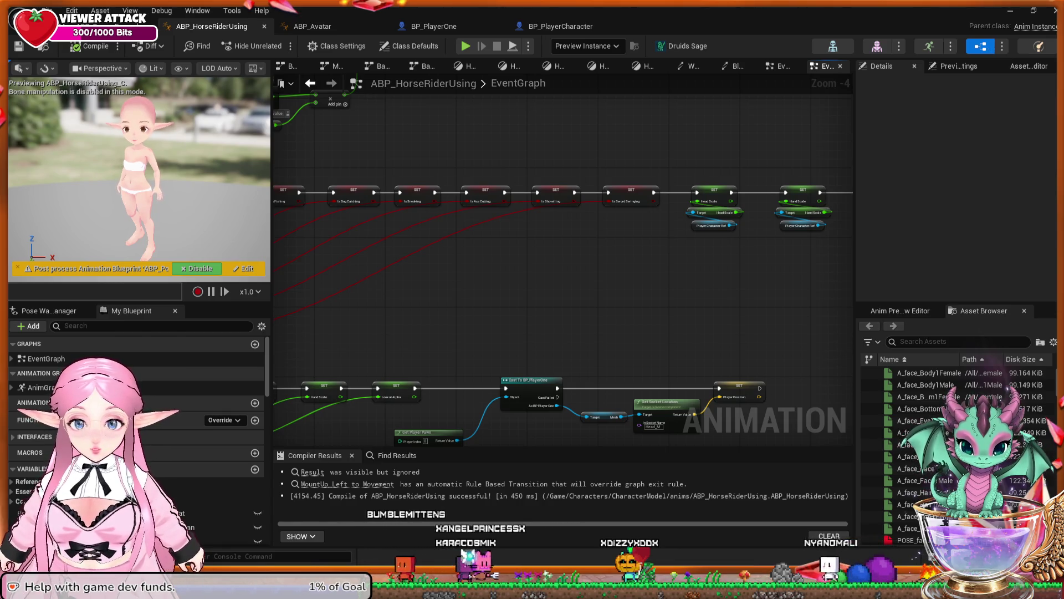
{"action": "left_click_drag", "start_coordinate": [471, 272], "coordinate": [681, 264]}
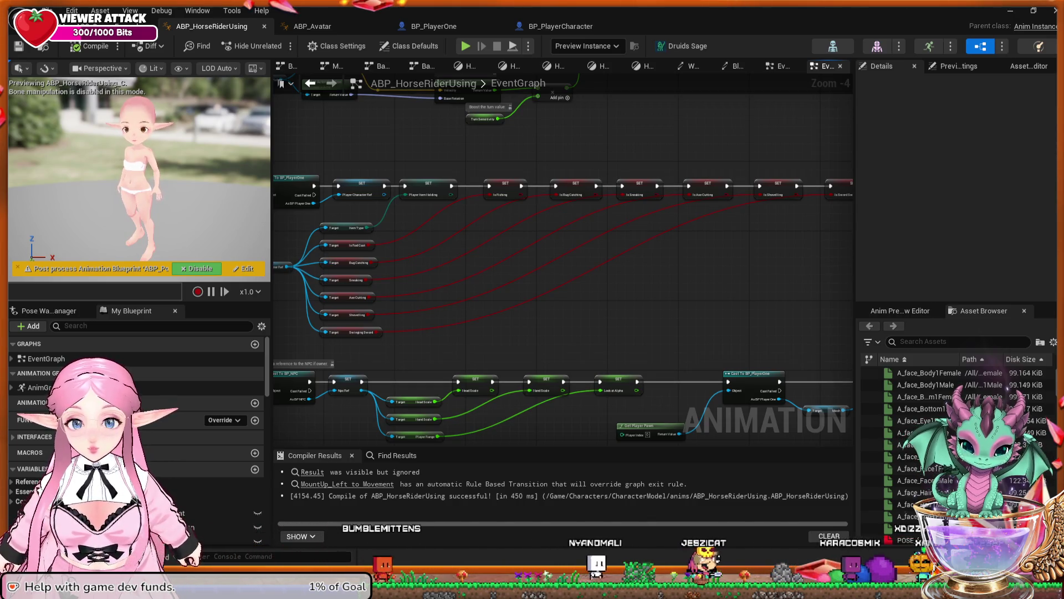
{"action": "mouse_move", "coordinate": [401, 221]}
{"action": "left_mouse_down"}
{"action": "mouse_move", "coordinate": [563, 218]}
{"action": "mouse_move", "coordinate": [684, 234]}
{"action": "mouse_move", "coordinate": [541, 203]}
{"action": "mouse_move", "coordinate": [544, 147]}
{"action": "left_mouse_up"}
{"action": "key", "text": "ctrl+Tab"}
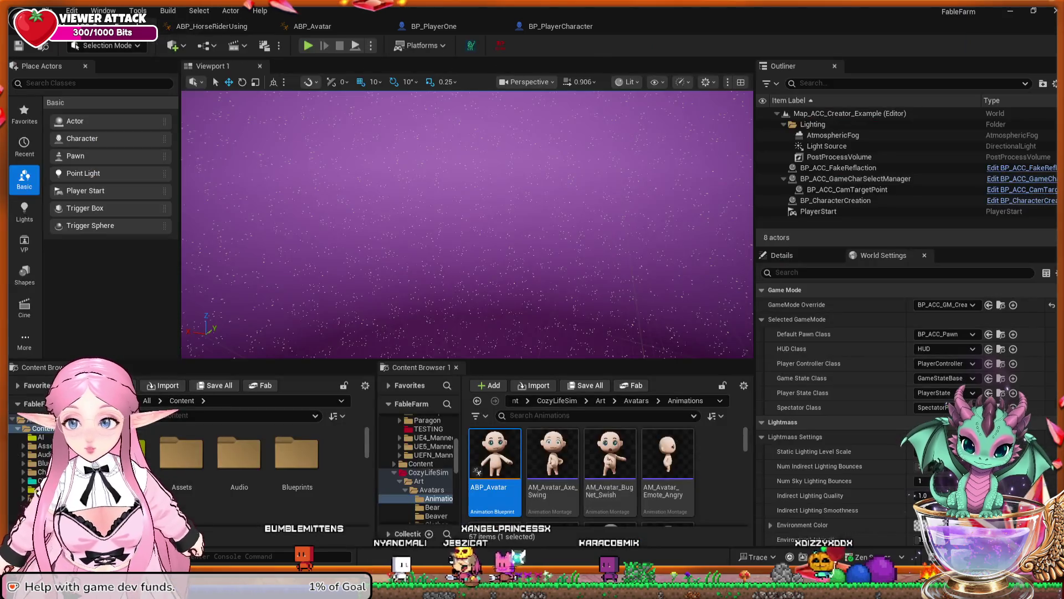
Check the AI folder, BP_PlayerCharacter and BP_PlayerOne, then return to ABP_HorseRiderUsing's event graph
{"action": "left_click", "coordinate": [40, 437]}
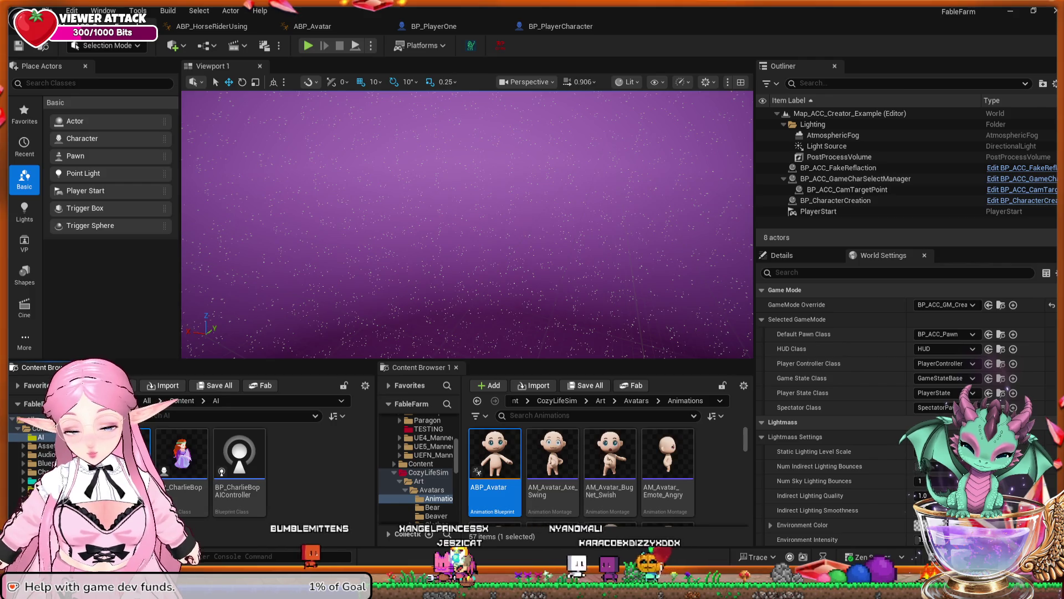
{"action": "left_click", "coordinate": [561, 26]}
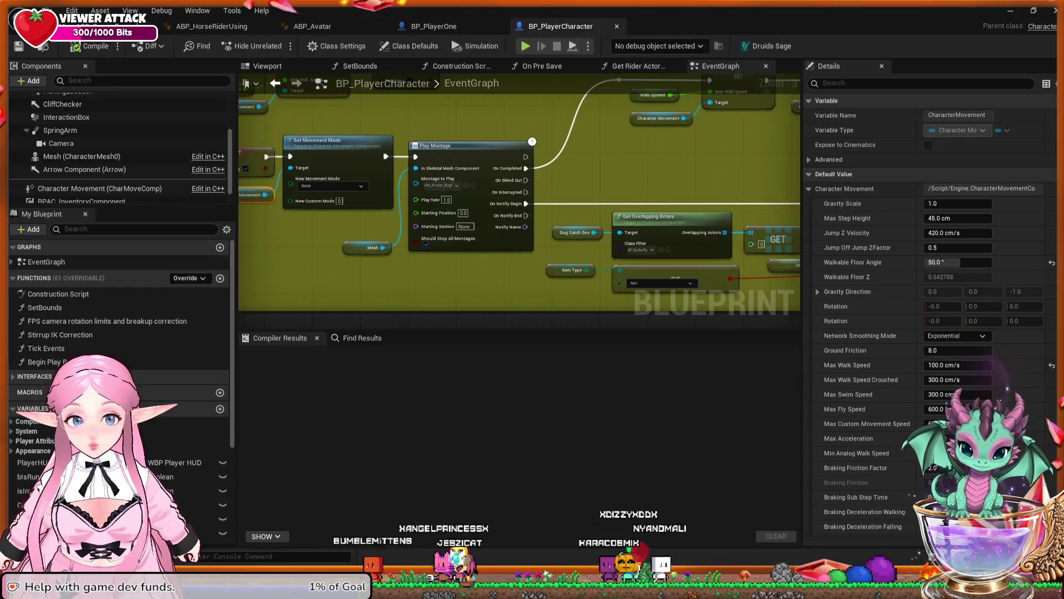
{"action": "left_click", "coordinate": [433, 26]}
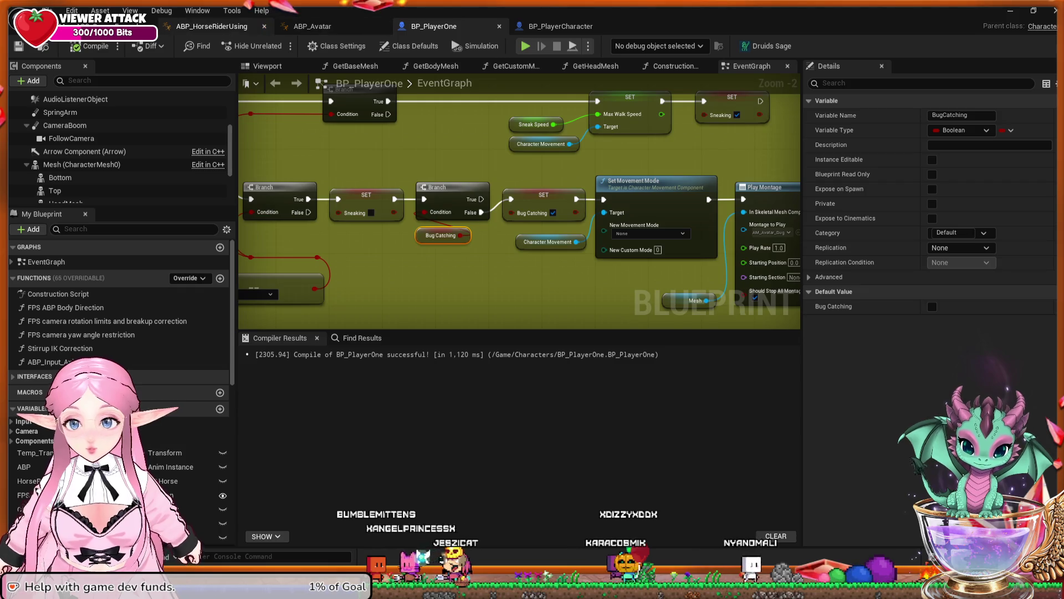
{"action": "left_click", "coordinate": [212, 26]}
{"action": "scroll", "coordinate": [641, 434], "scroll_direction": "up", "scroll_amount": 2}
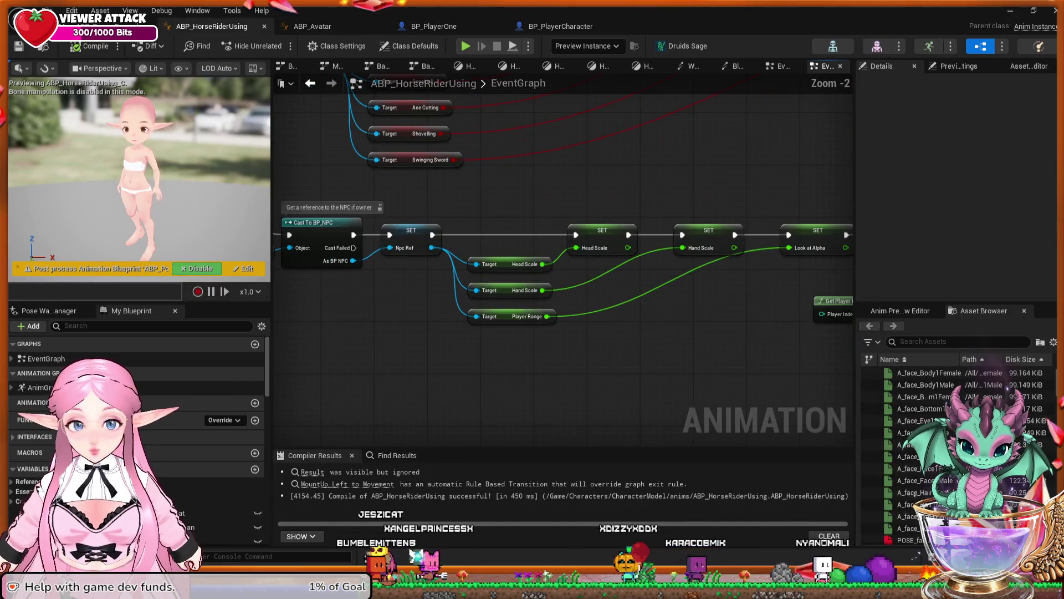
Paste a Cast To BP_CharlieBop below the NPC cast, wired to Pawn Owner Ref, Then 2 and Npc Ref
{"action": "mouse_move", "coordinate": [683, 289]}
{"action": "left_mouse_down"}
{"action": "mouse_move", "coordinate": [462, 276]}
{"action": "mouse_move", "coordinate": [824, 293]}
{"action": "left_mouse_up"}
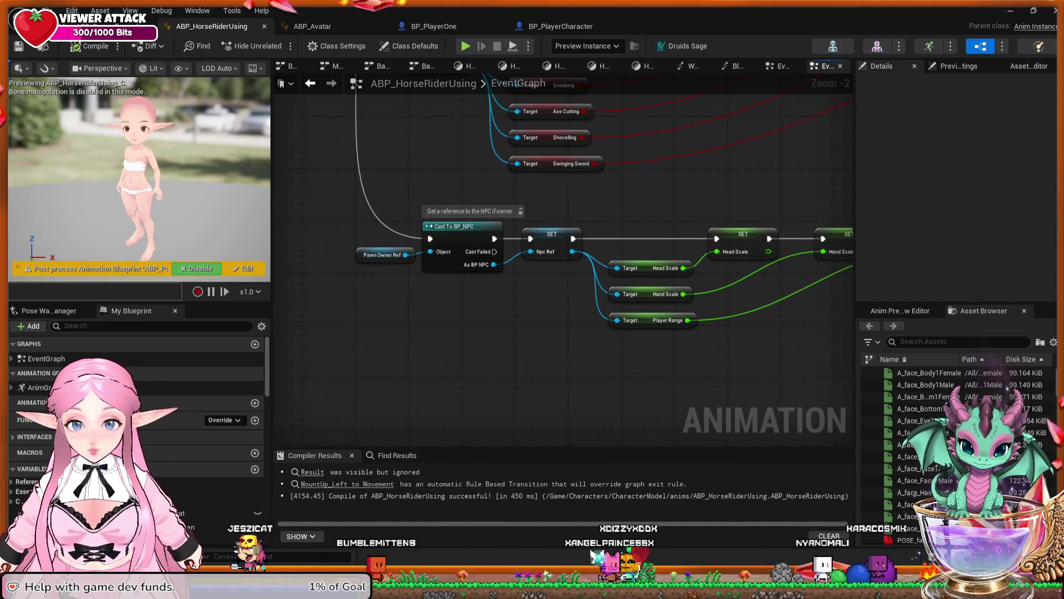
{"action": "scroll", "coordinate": [470, 302], "scroll_direction": "up", "scroll_amount": 1}
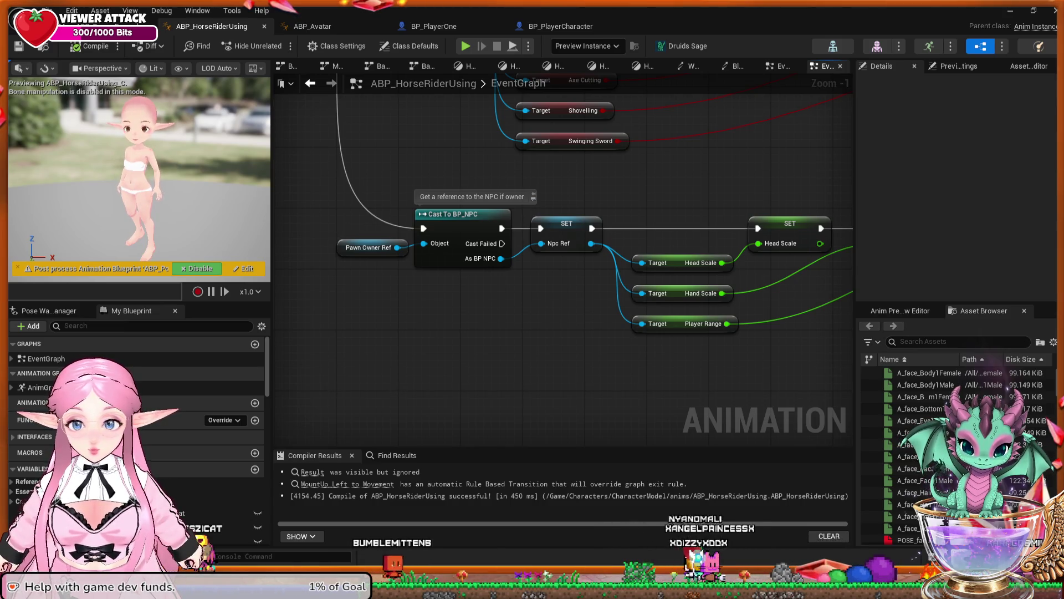
{"action": "left_click", "coordinate": [367, 247]}
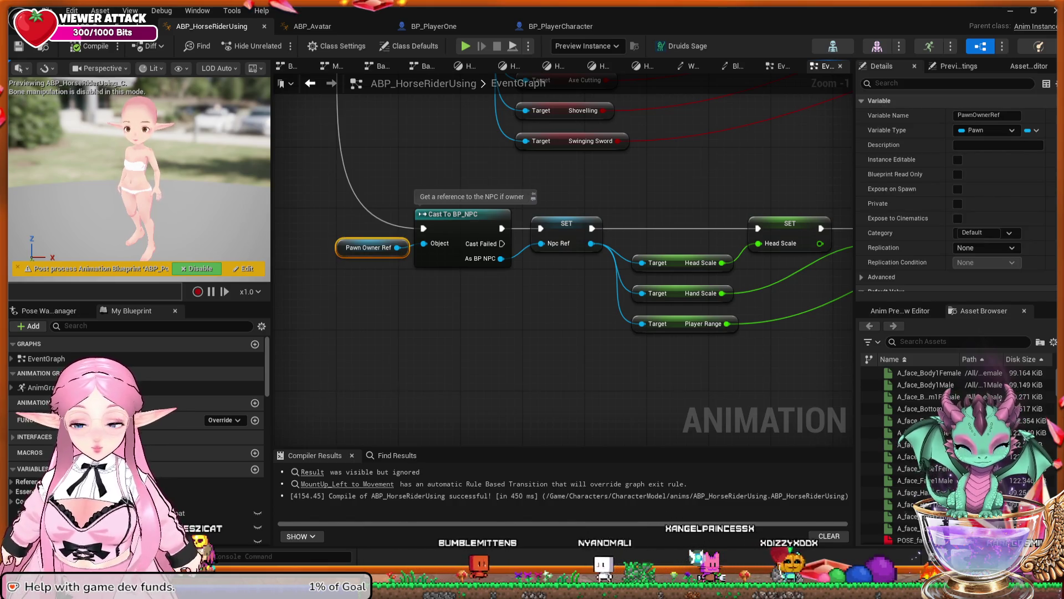
{"action": "left_click", "coordinate": [453, 215]}
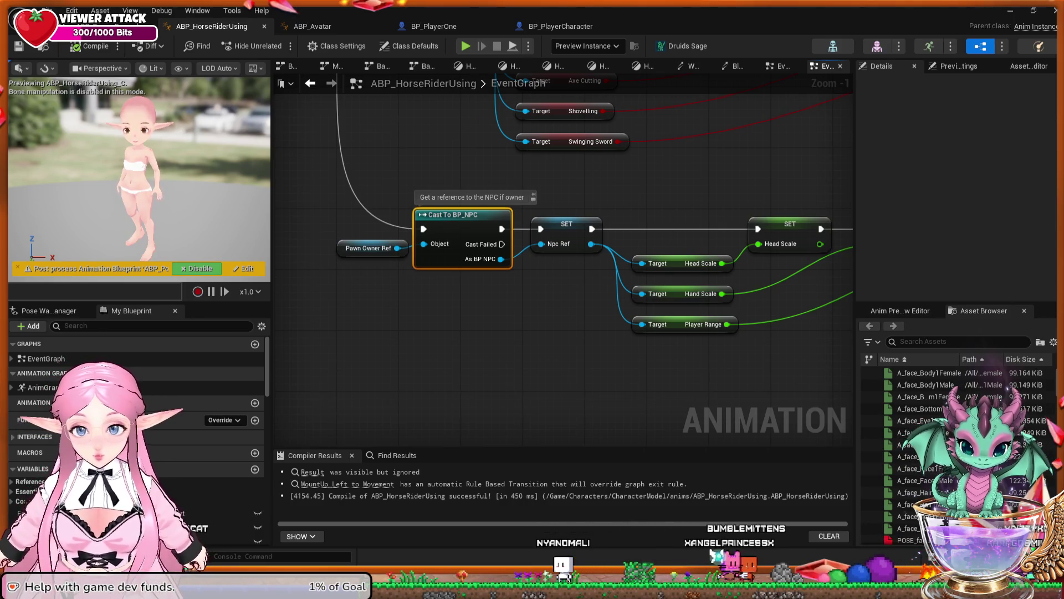
{"action": "key", "text": "ctrl+v"}
{"action": "mouse_move", "coordinate": [499, 329]}
{"action": "left_mouse_down"}
{"action": "mouse_move", "coordinate": [391, 267]}
{"action": "mouse_move", "coordinate": [397, 248]}
{"action": "left_mouse_up"}
{"action": "mouse_move", "coordinate": [461, 336]}
{"action": "left_mouse_down"}
{"action": "mouse_move", "coordinate": [397, 98]}
{"action": "mouse_move", "coordinate": [436, 96]}
{"action": "mouse_move", "coordinate": [451, 118]}
{"action": "mouse_move", "coordinate": [410, 168]}
{"action": "mouse_move", "coordinate": [332, 155]}
{"action": "left_mouse_up"}
{"action": "left_click_drag", "start_coordinate": [472, 367], "coordinate": [417, 124]}
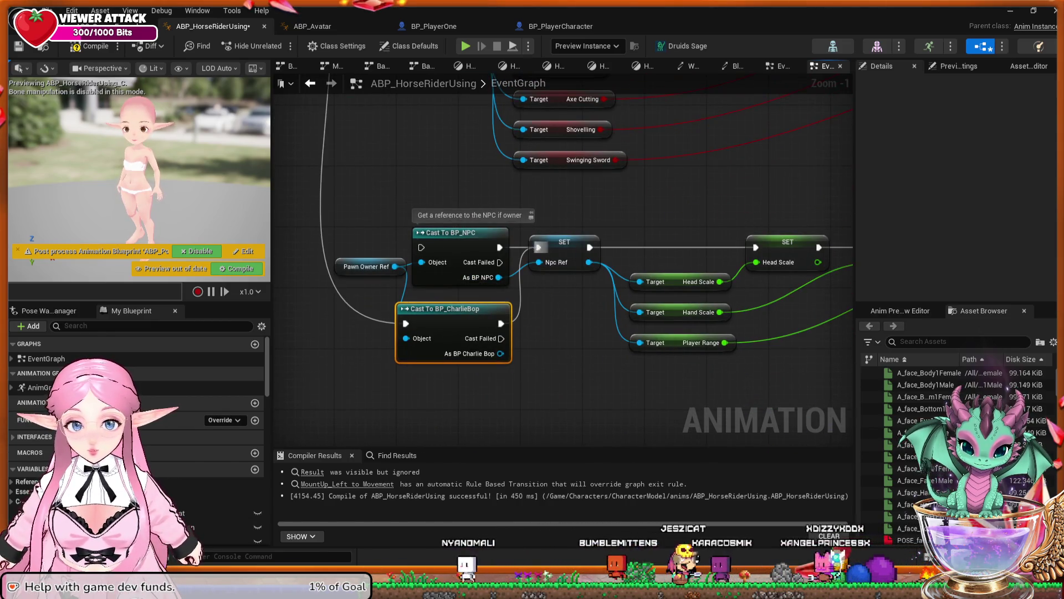
{"action": "left_click_drag", "start_coordinate": [539, 262], "coordinate": [501, 353]}
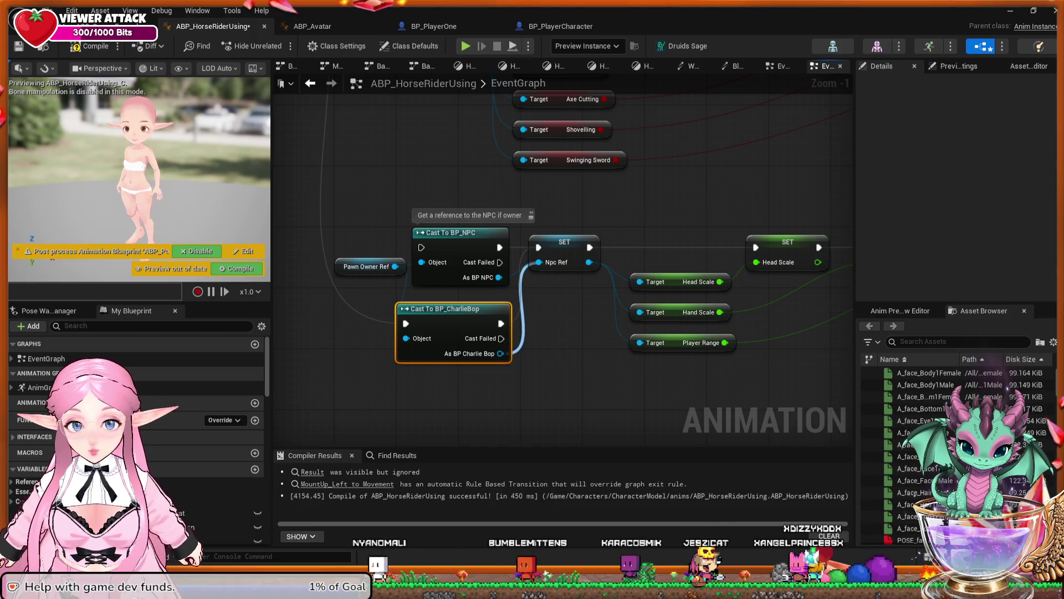
Undo every CharlieBop cast change and recompile ABP_HorseRiderUsing
{"action": "key", "text": "ctrl+z"}
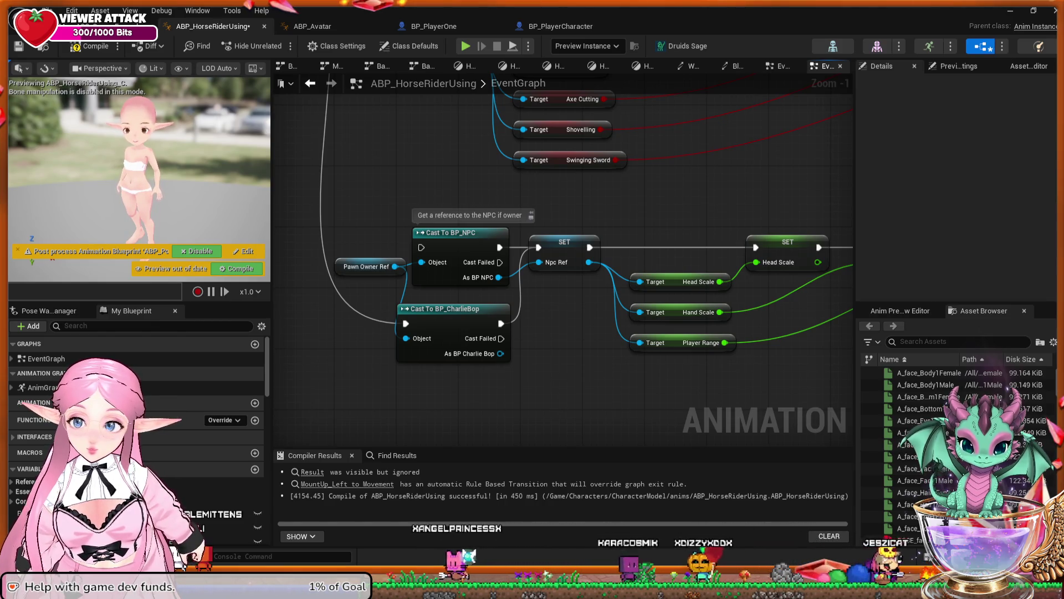
{"action": "left_click_drag", "start_coordinate": [776, 222], "coordinate": [13, 222]}
{"action": "left_click_drag", "start_coordinate": [720, 222], "coordinate": [586, 222]}
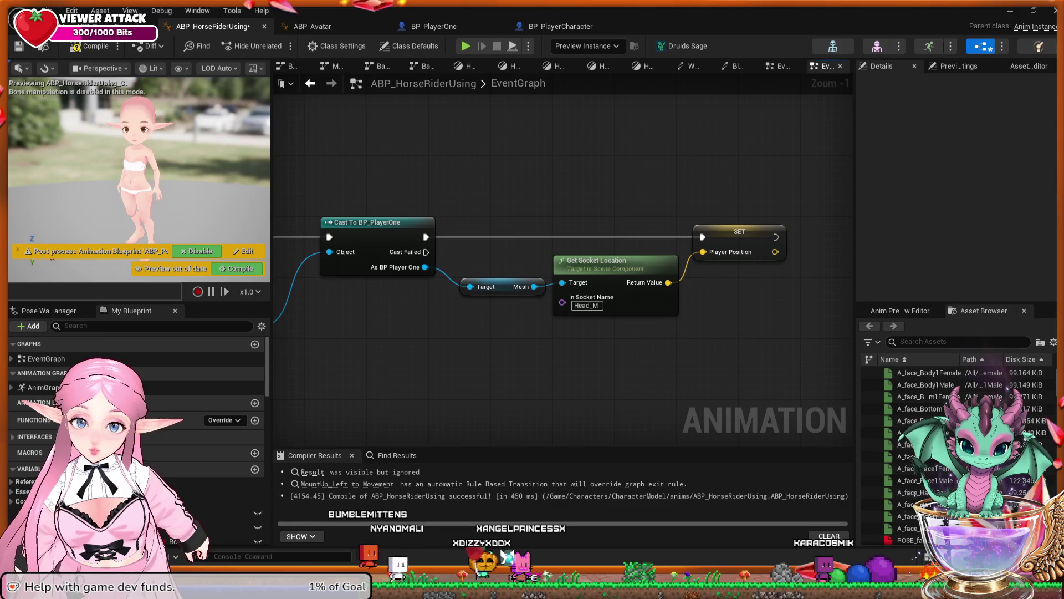
{"action": "left_click_drag", "start_coordinate": [116, 171], "coordinate": [555, 171]}
{"action": "left_click_drag", "start_coordinate": [498, 360], "coordinate": [625, 358]}
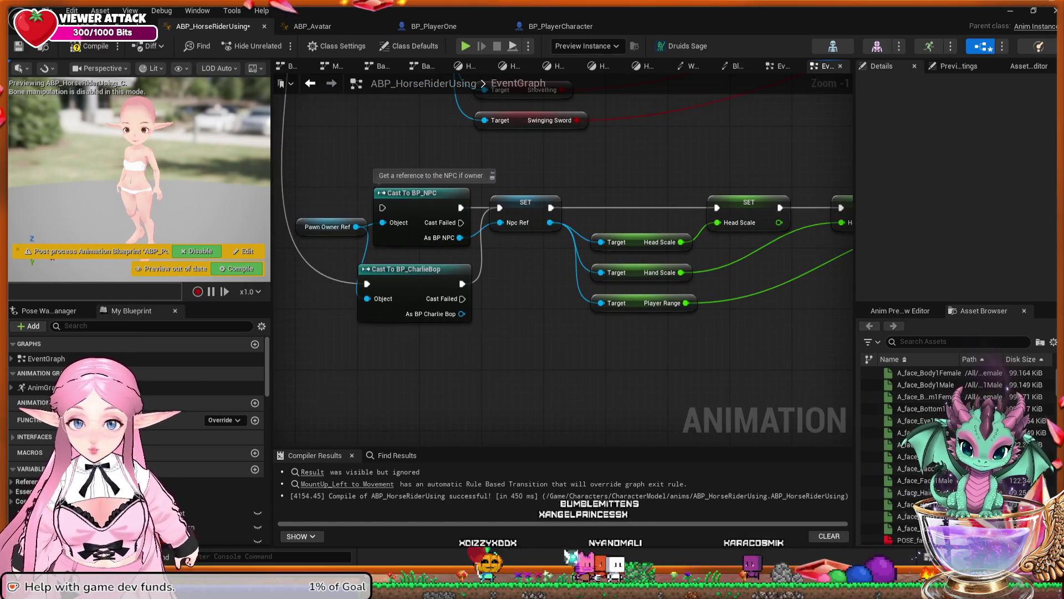
{"action": "key", "text": "ctrl+z"}
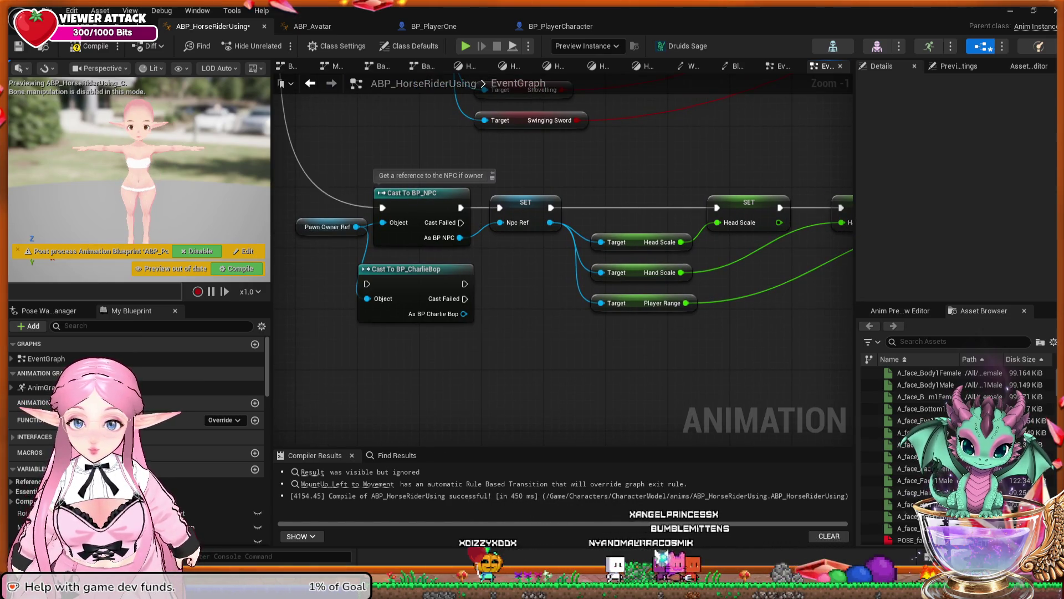
{"action": "key", "text": "ctrl+z"}
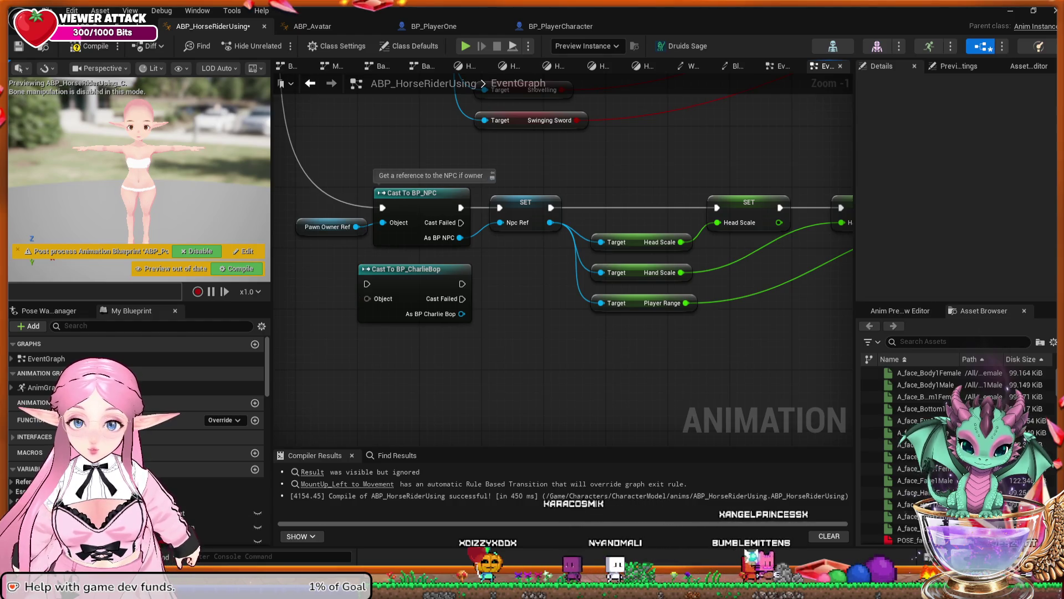
{"action": "key", "text": "ctrl+z"}
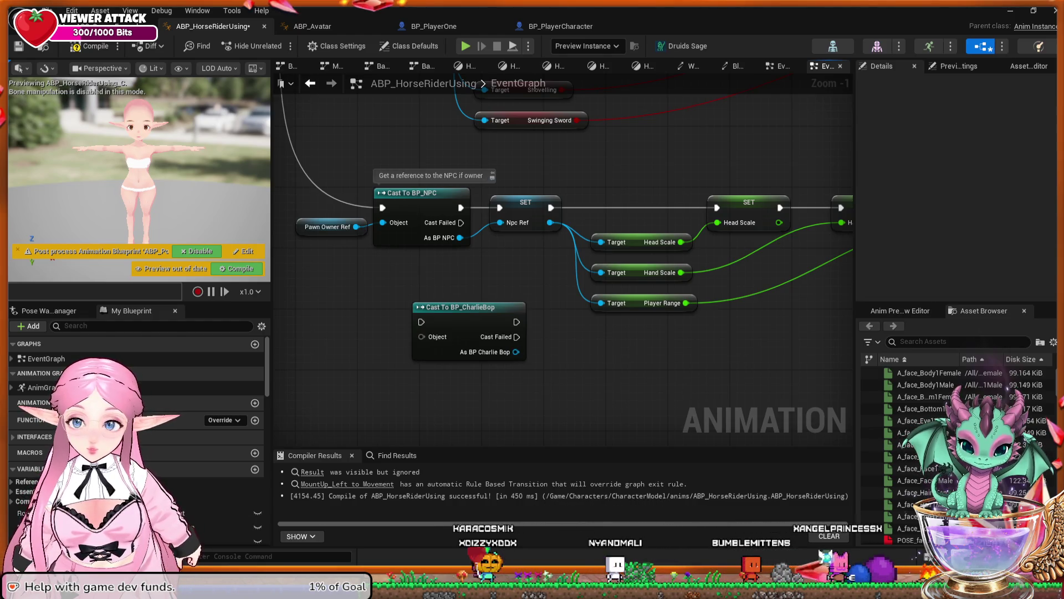
{"action": "key", "text": "ctrl+z"}
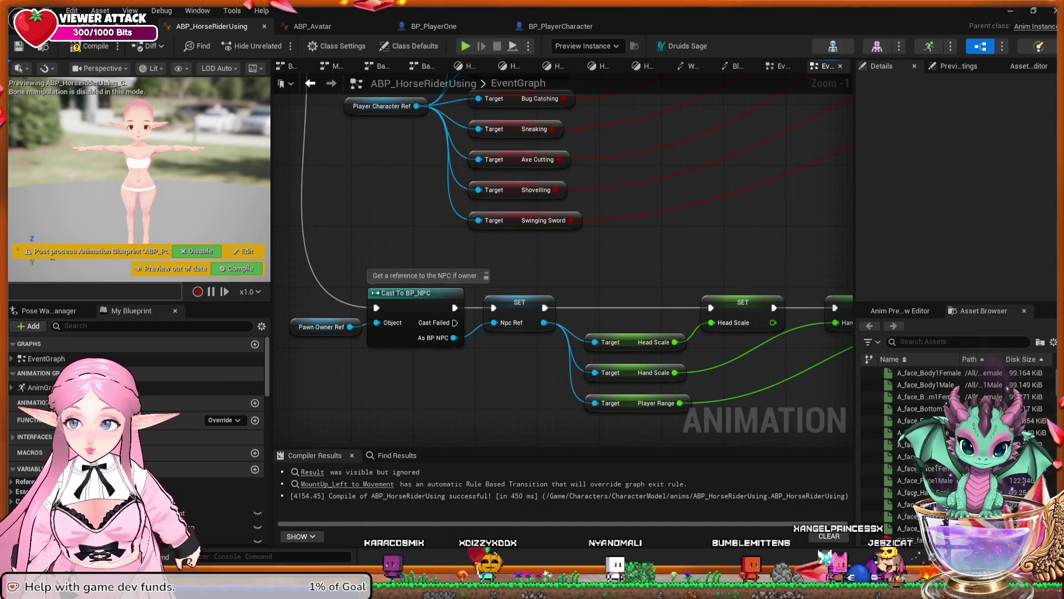
{"action": "key", "text": "F7"}
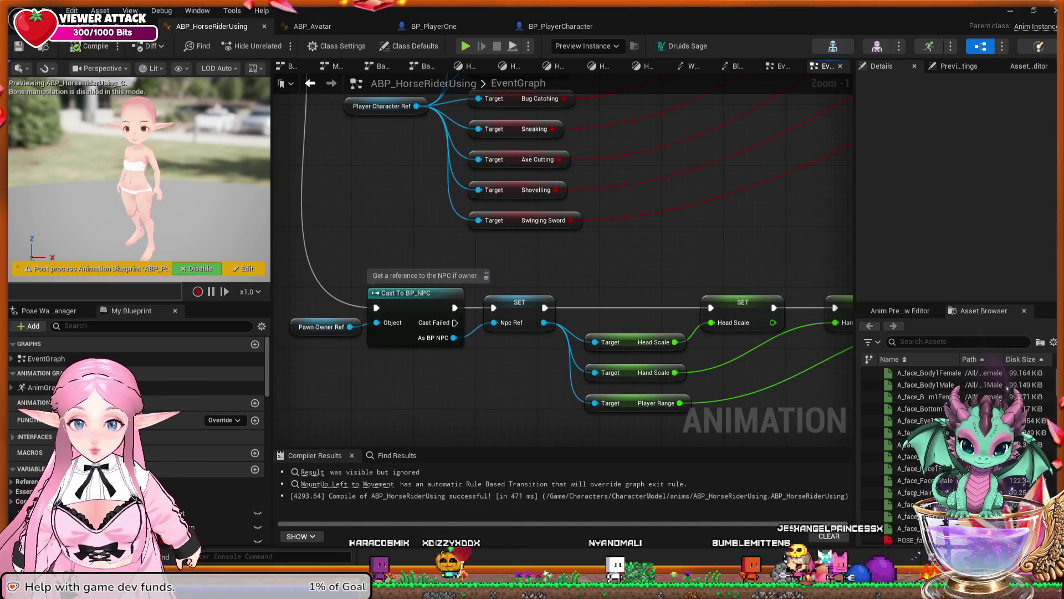
Inspect the Player Character Ref and SwingingSword variables, then pan to Update Animation Tick Events
{"action": "mouse_move", "coordinate": [603, 211]}
{"action": "left_mouse_down"}
{"action": "mouse_move", "coordinate": [603, 254]}
{"action": "mouse_move", "coordinate": [595, 237]}
{"action": "left_mouse_up"}
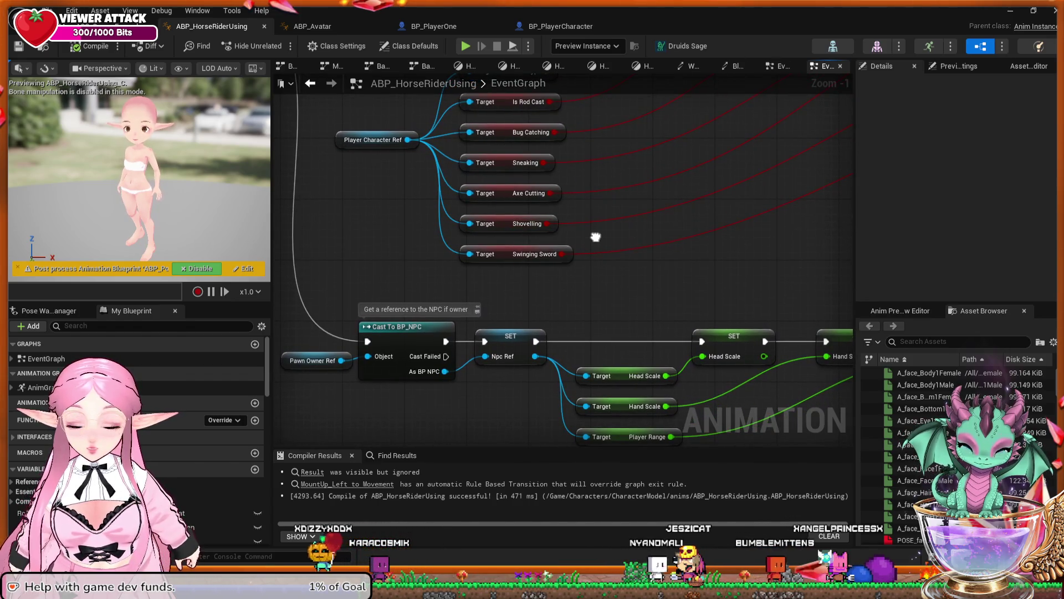
{"action": "left_click_drag", "start_coordinate": [596, 237], "coordinate": [589, 319]}
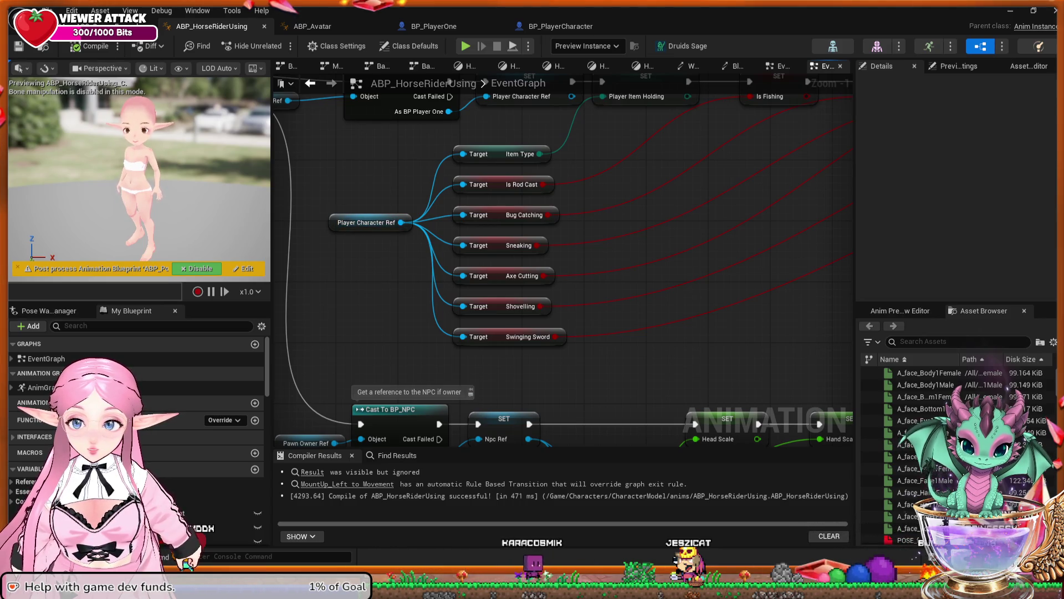
{"action": "left_click", "coordinate": [366, 222]}
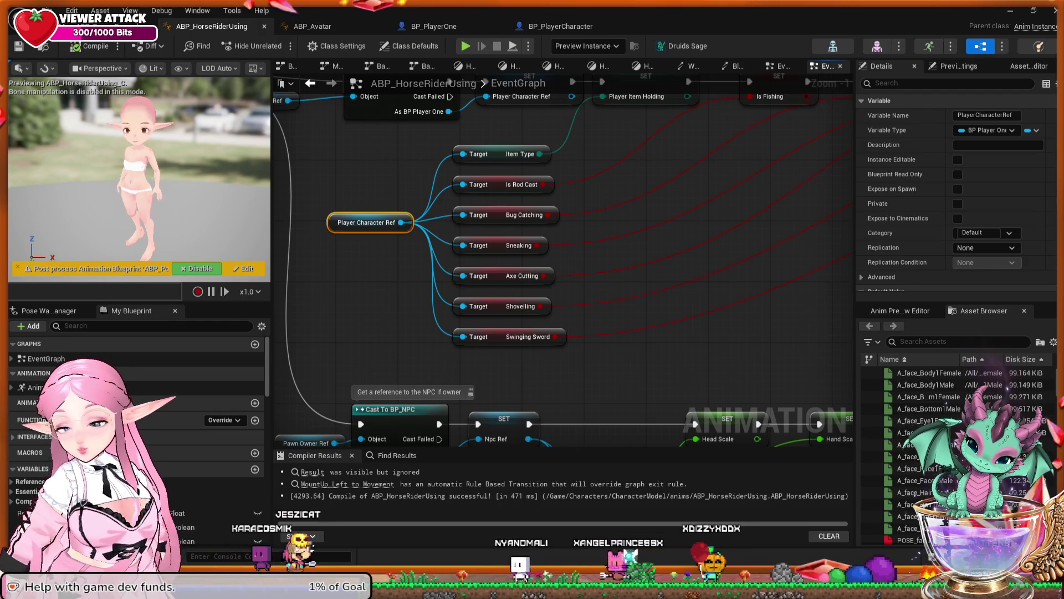
{"action": "mouse_move", "coordinate": [363, 323]}
{"action": "left_mouse_down"}
{"action": "mouse_move", "coordinate": [368, 278]}
{"action": "mouse_move", "coordinate": [281, 305]}
{"action": "left_mouse_up"}
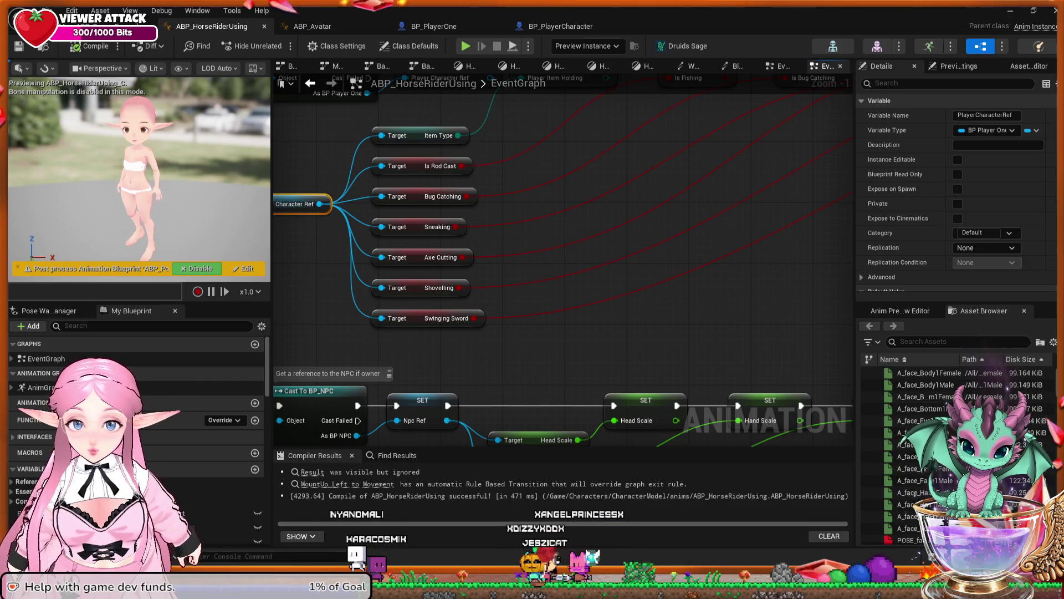
{"action": "left_click_drag", "start_coordinate": [388, 249], "coordinate": [462, 234]}
{"action": "key", "text": "Escape"}
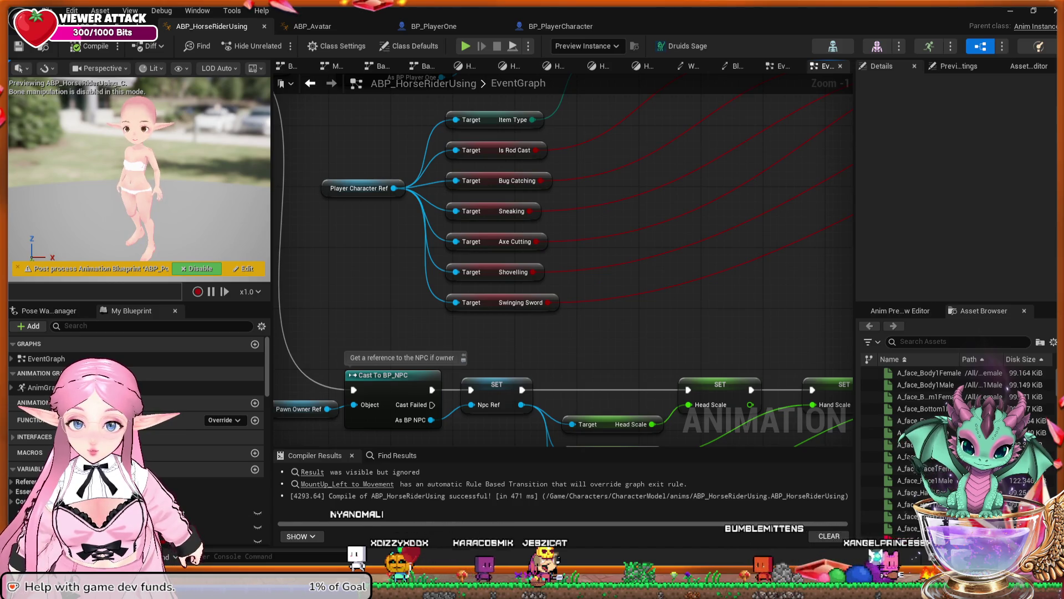
{"action": "left_click", "coordinate": [502, 302]}
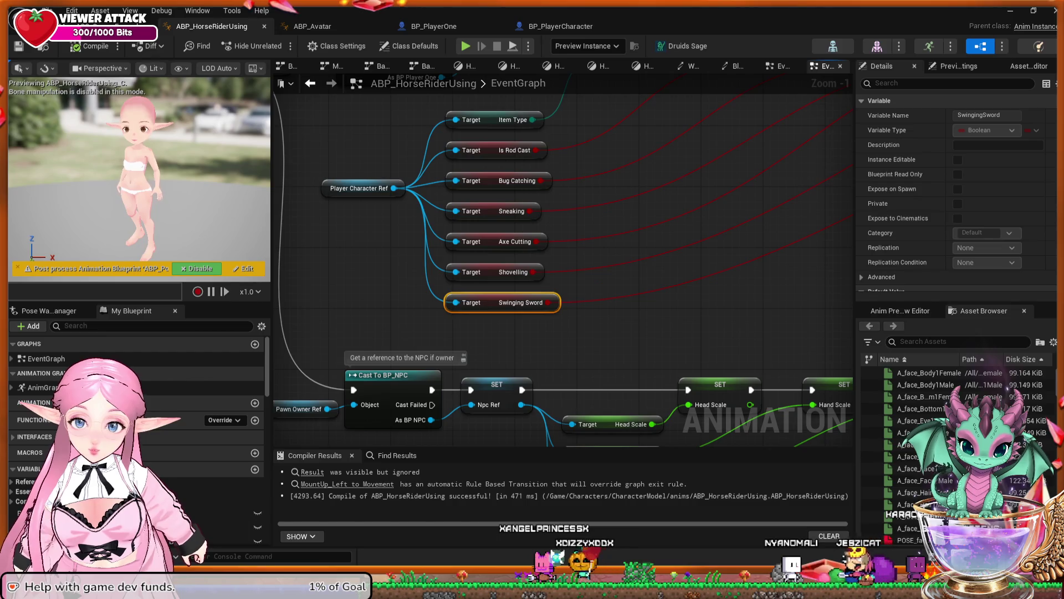
{"action": "scroll", "coordinate": [277, 243], "scroll_direction": "down", "scroll_amount": 2}
{"action": "mouse_move", "coordinate": [277, 244]}
{"action": "left_mouse_down"}
{"action": "mouse_move", "coordinate": [360, 294]}
{"action": "mouse_move", "coordinate": [399, 294]}
{"action": "mouse_move", "coordinate": [537, 354]}
{"action": "mouse_move", "coordinate": [778, 384]}
{"action": "left_mouse_up"}
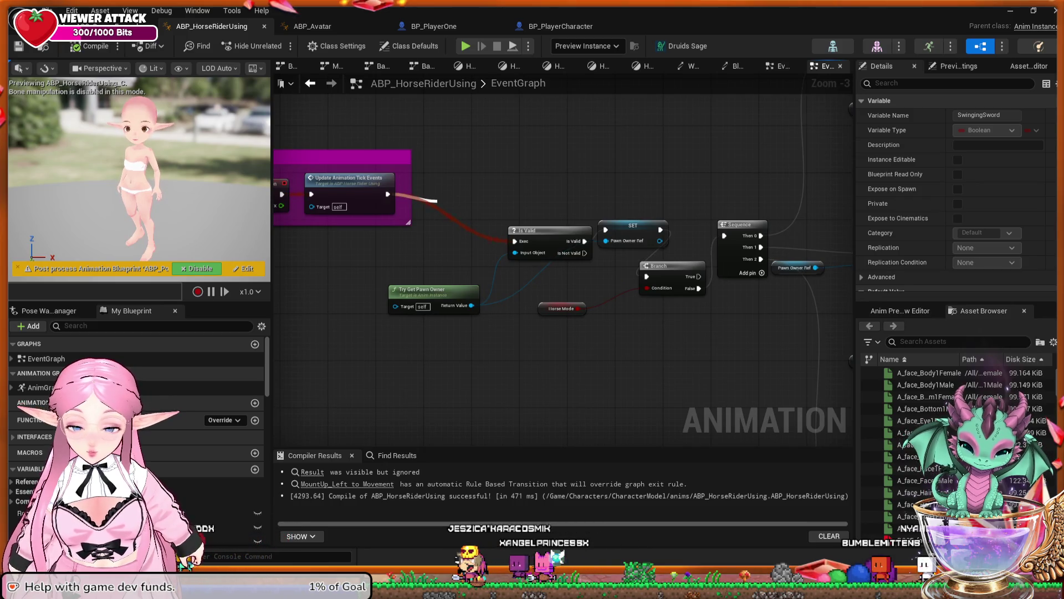
Insert a Sequence after the tick event whose Then 1 runs a Branch on Is Sword Swinging
{"action": "left_click", "coordinate": [438, 200]}
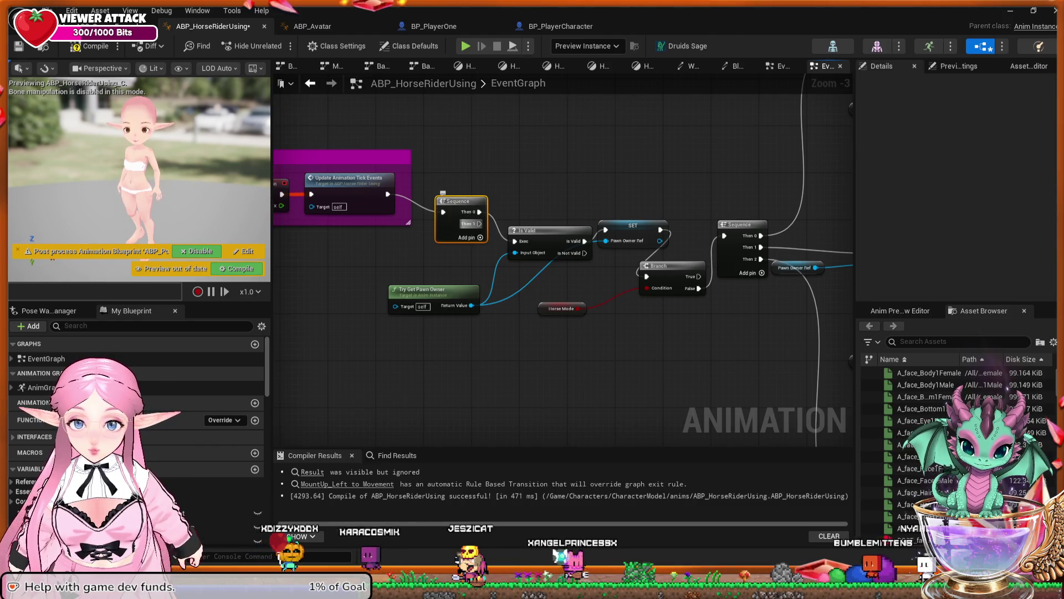
{"action": "mouse_move", "coordinate": [480, 223]}
{"action": "left_mouse_down"}
{"action": "mouse_move", "coordinate": [519, 349]}
{"action": "mouse_move", "coordinate": [509, 349]}
{"action": "left_mouse_up"}
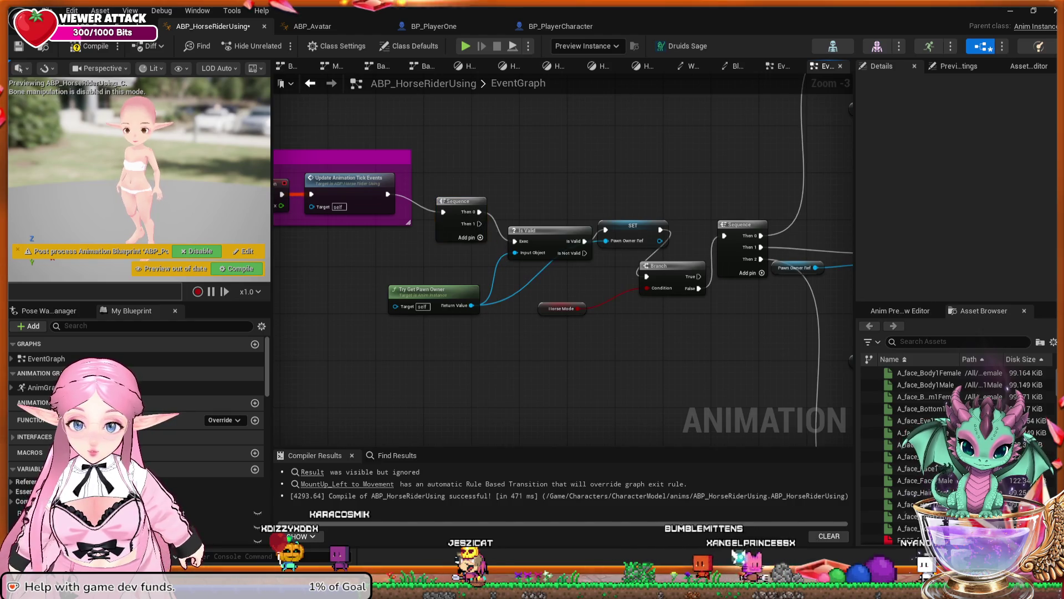
{"action": "left_click", "coordinate": [522, 359]}
{"action": "left_click_drag", "start_coordinate": [479, 223], "coordinate": [528, 372]}
{"action": "key", "text": "Escape"}
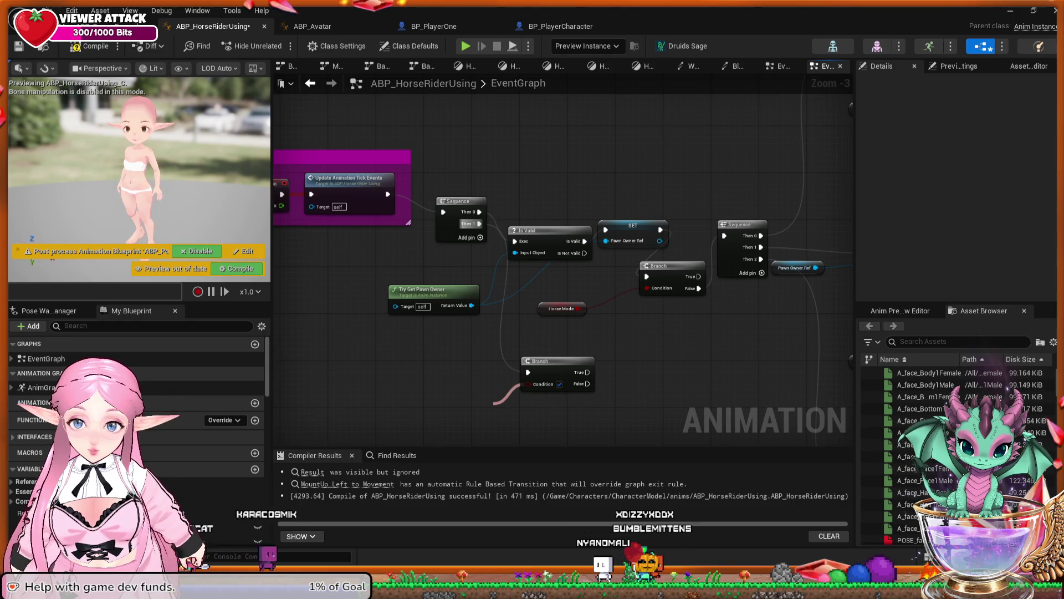
{"action": "mouse_move", "coordinate": [494, 404]}
{"action": "left_mouse_down"}
{"action": "mouse_move", "coordinate": [519, 409]}
{"action": "mouse_move", "coordinate": [483, 385]}
{"action": "left_mouse_up"}
Add a Play Montage node off the Branch's True output
{"action": "mouse_move", "coordinate": [643, 405]}
{"action": "left_mouse_down"}
{"action": "mouse_move", "coordinate": [305, 277]}
{"action": "mouse_move", "coordinate": [372, 327]}
{"action": "mouse_move", "coordinate": [532, 330]}
{"action": "mouse_move", "coordinate": [503, 325]}
{"action": "left_mouse_up"}
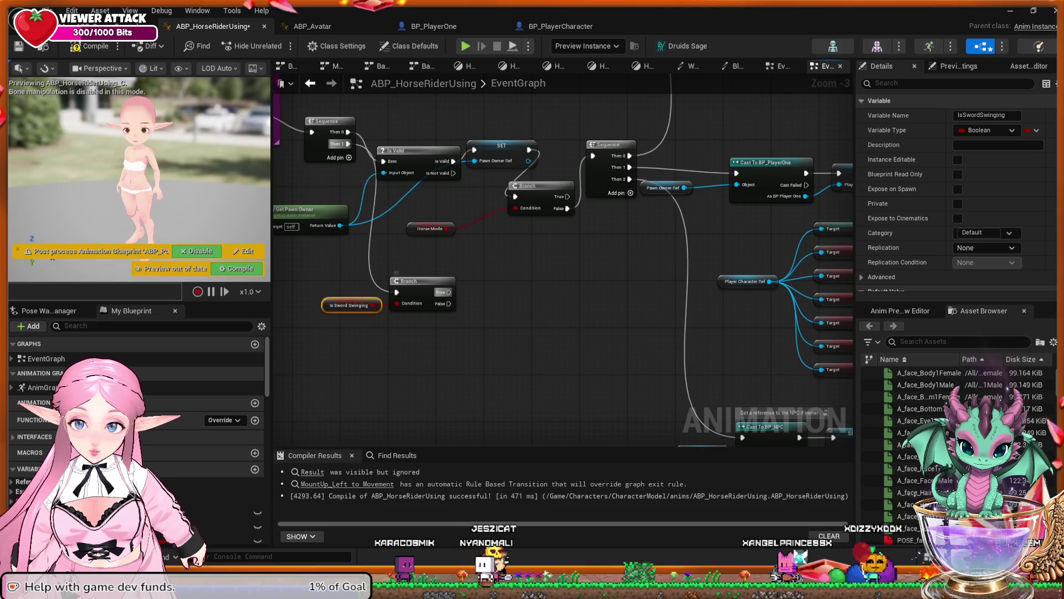
{"action": "mouse_move", "coordinate": [448, 292]}
{"action": "left_mouse_down"}
{"action": "mouse_move", "coordinate": [484, 295]}
{"action": "mouse_move", "coordinate": [450, 292]}
{"action": "left_mouse_up"}
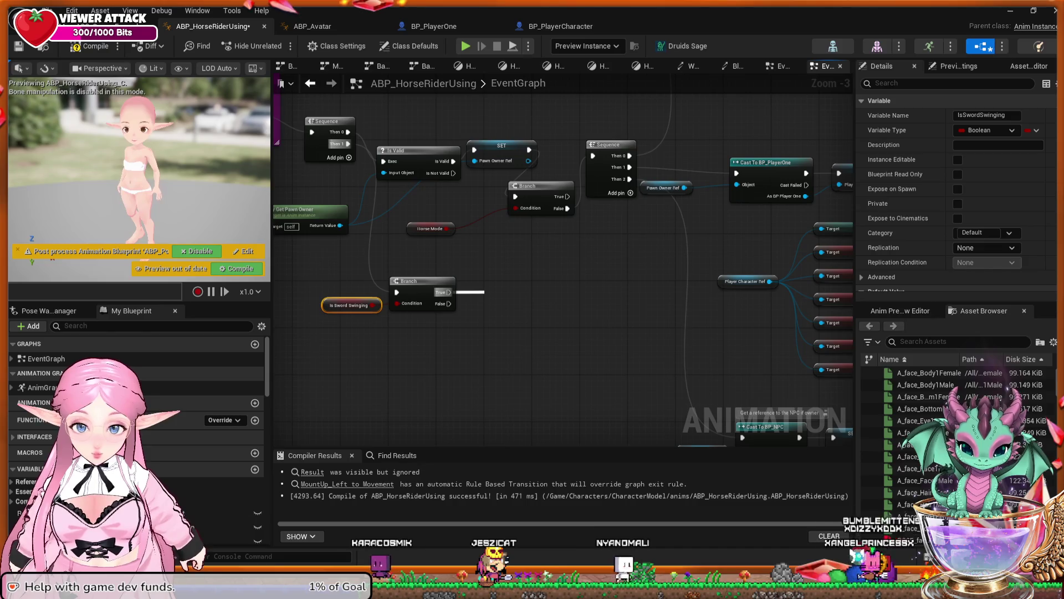
{"action": "left_click_drag", "start_coordinate": [484, 292], "coordinate": [484, 292]}
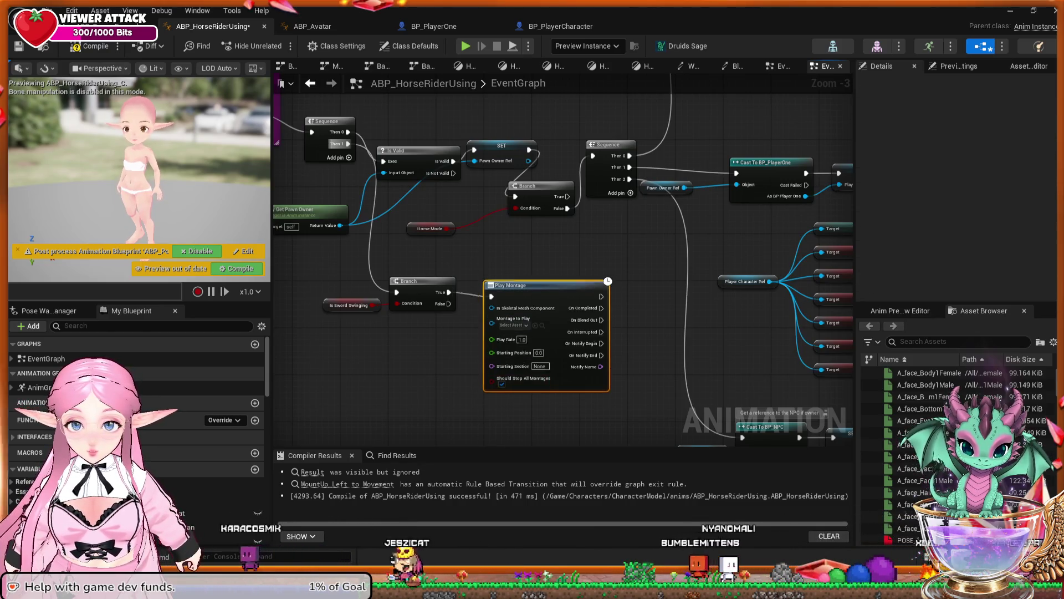
Set Play Montage to the AM_Avatar sword montage, compile, and go to the FableFarm level editor
{"action": "scroll", "coordinate": [544, 329], "scroll_direction": "up", "scroll_amount": 2}
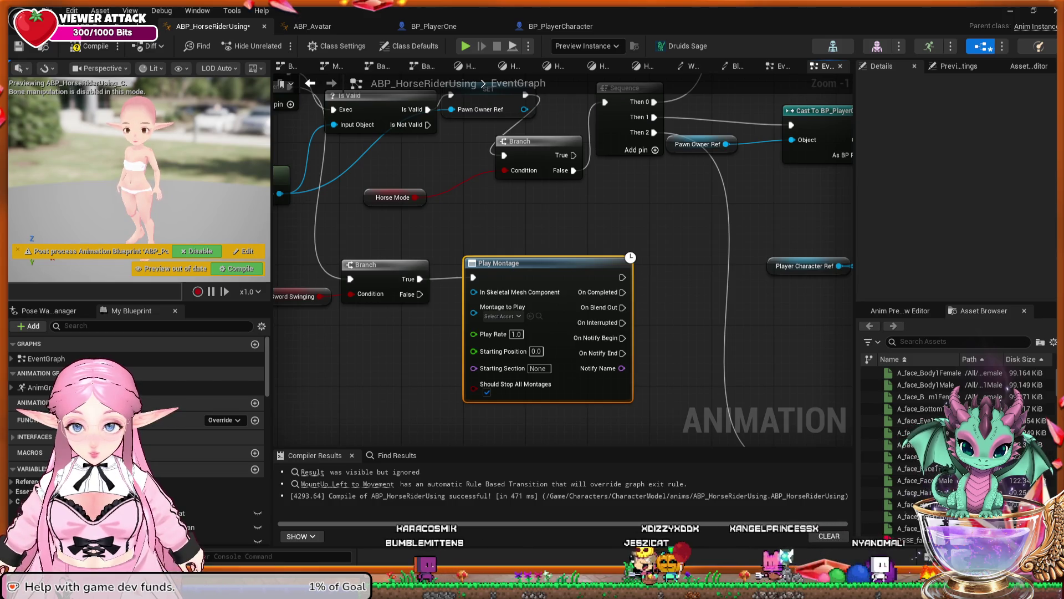
{"action": "key", "text": "Return"}
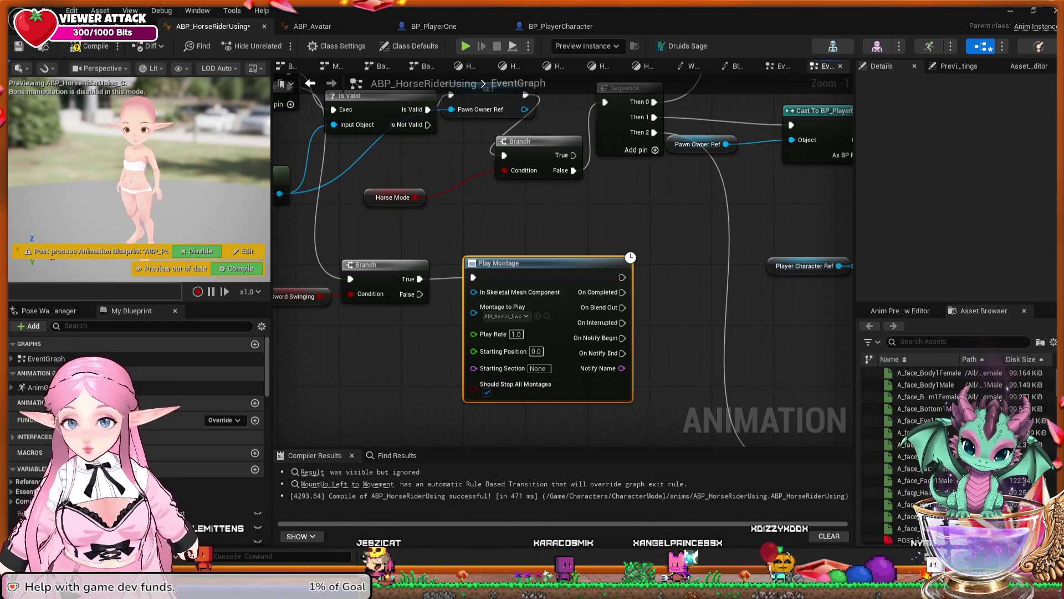
{"action": "key", "text": "F7"}
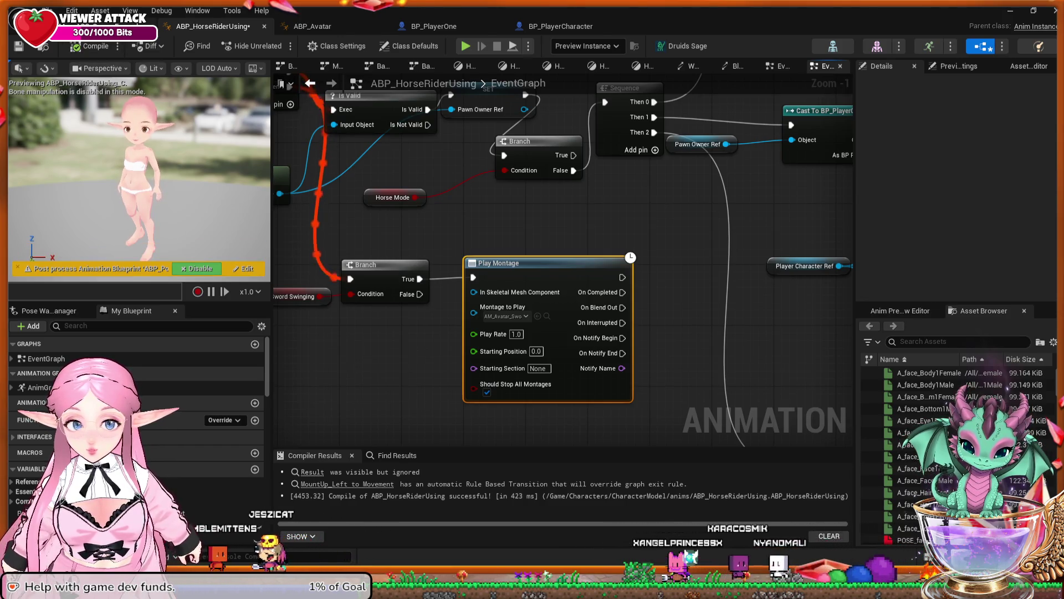
{"action": "key", "text": "ctrl+Tab"}
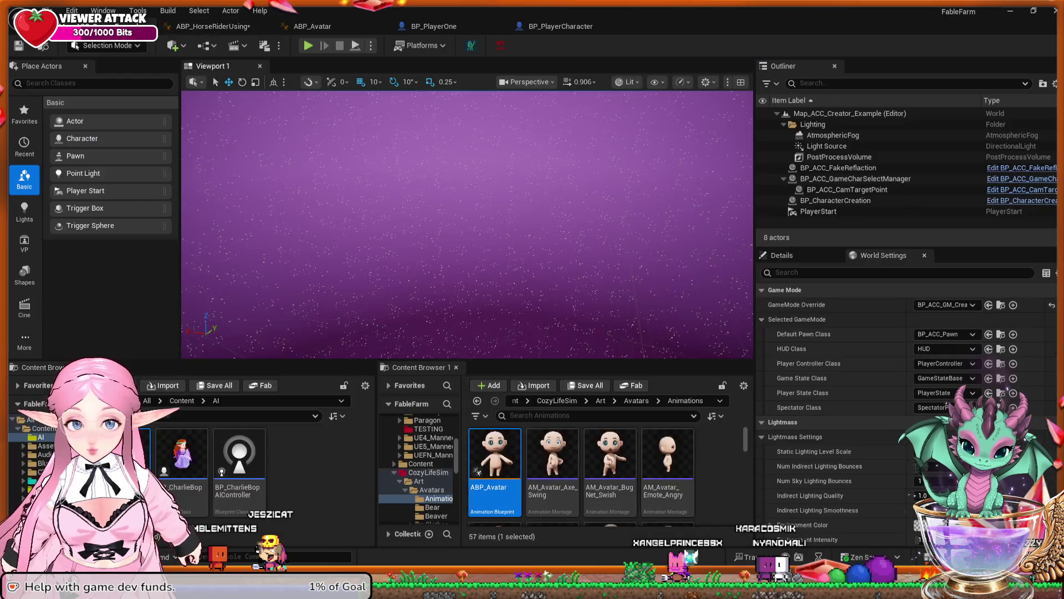
Play-test the game as server, stop it, and return to ABP_HorseRiderUsing
{"action": "key", "text": "alt+p"}
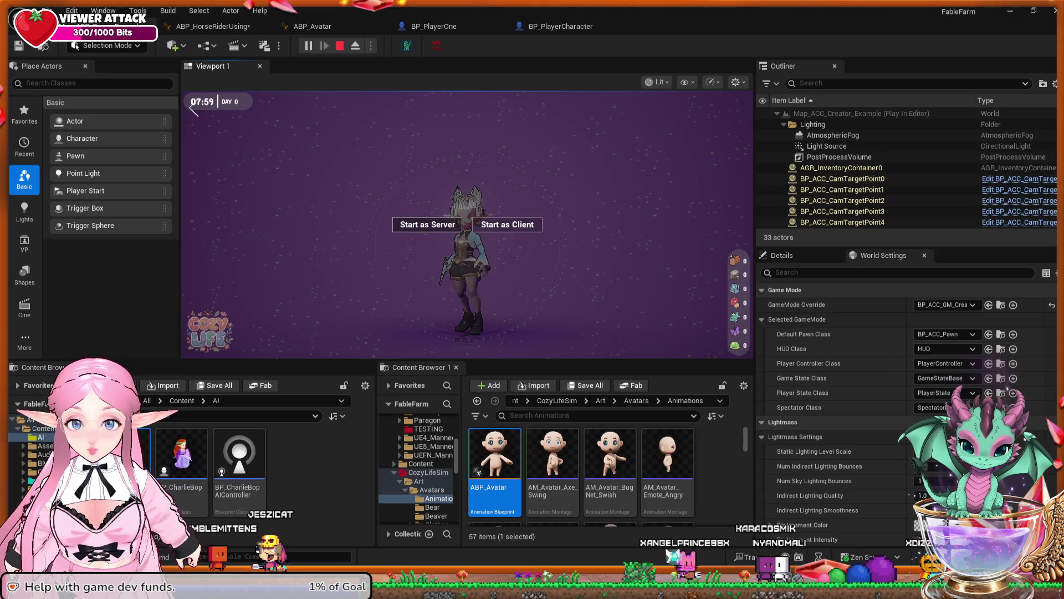
{"action": "left_click", "coordinate": [428, 224]}
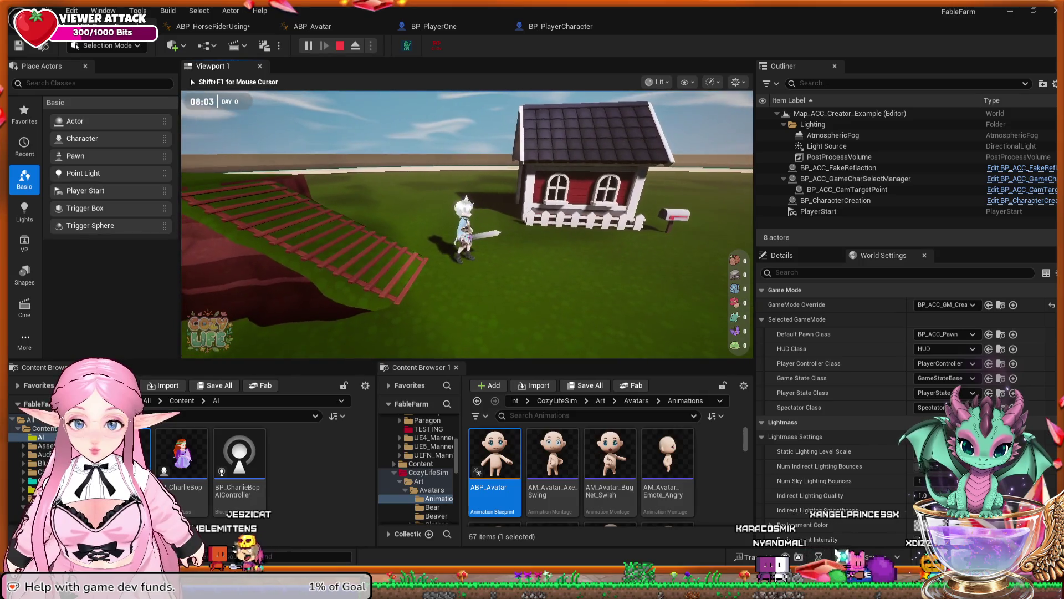
{"action": "key", "text": "Escape"}
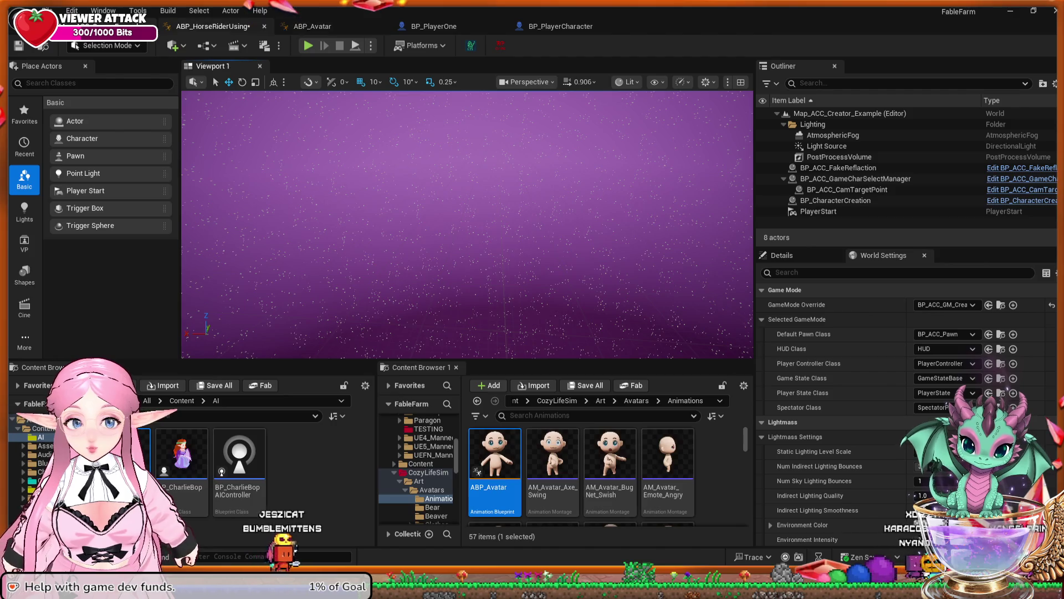
{"action": "left_click", "coordinate": [213, 26]}
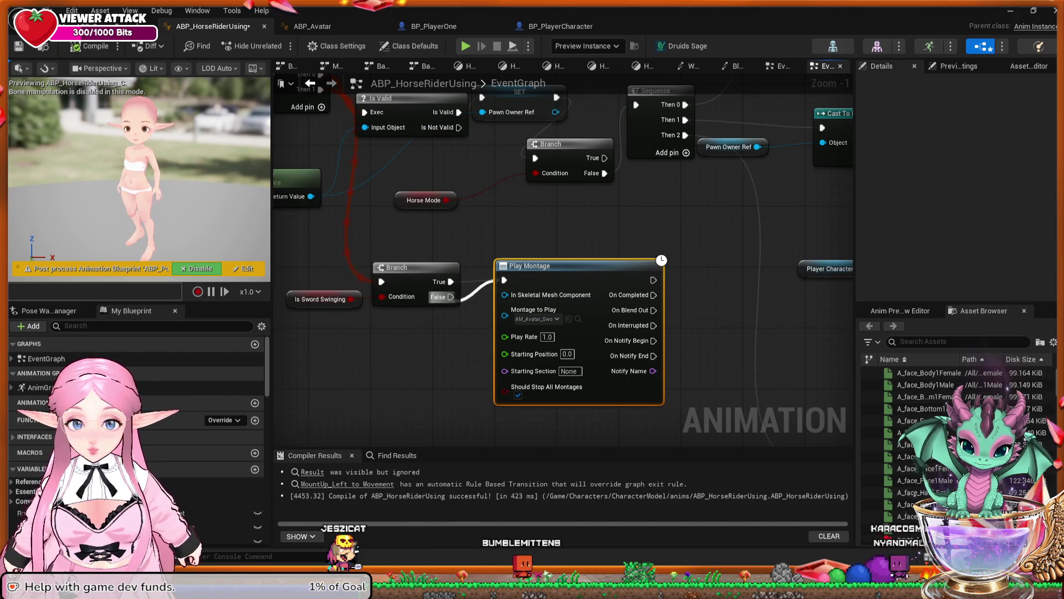
Wire the Branch's False output to Play Montage and recompile the animation blueprint
{"action": "left_click_drag", "start_coordinate": [494, 279], "coordinate": [504, 280]}
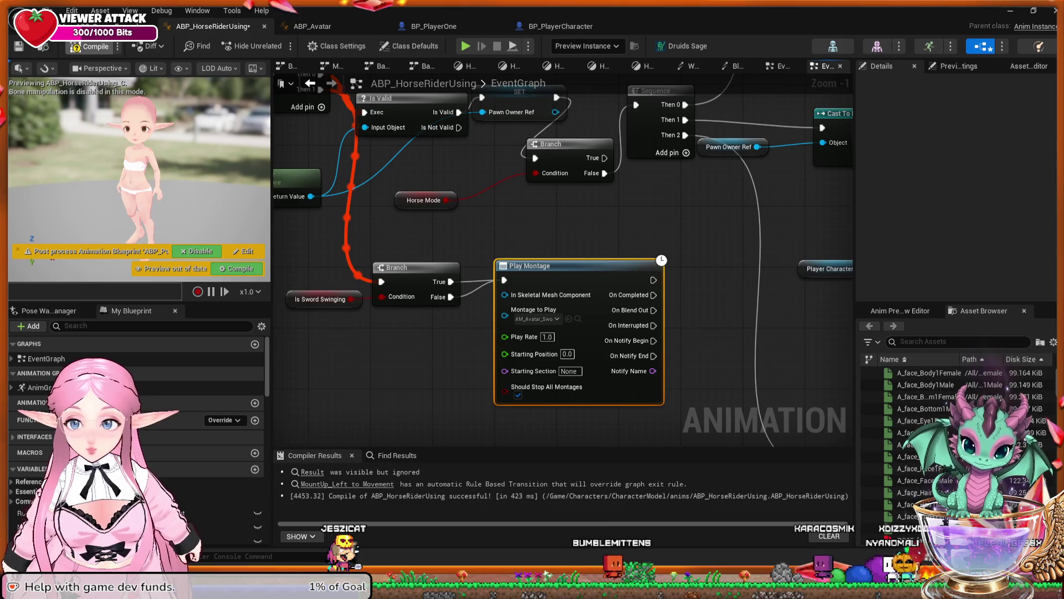
{"action": "key", "text": "F7"}
{"action": "key", "text": "alt+Tab"}
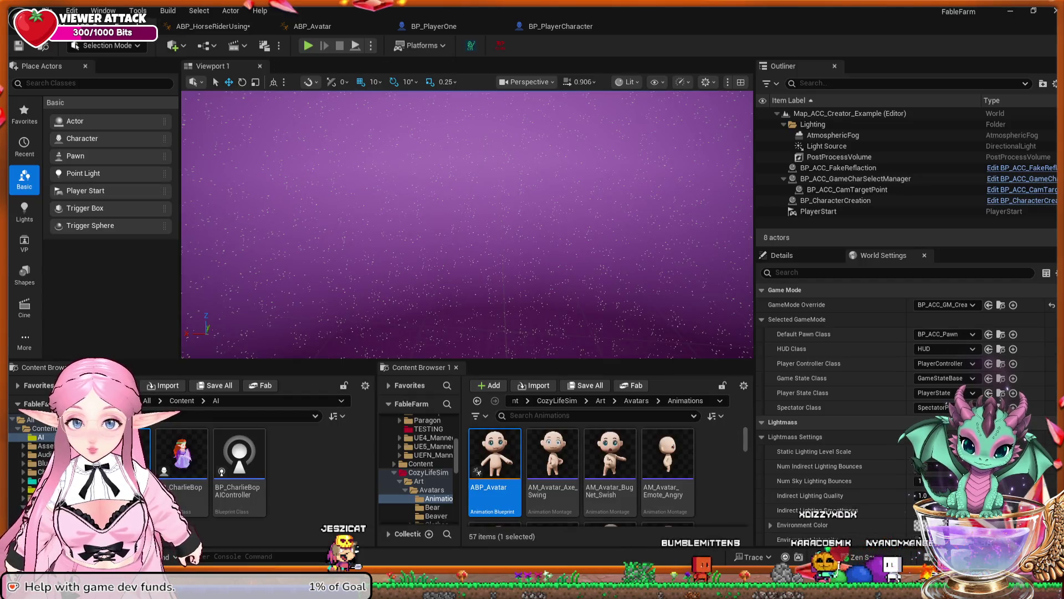
Play-test as server with TestCharacter, walking the sword-holder to the house, then open BP_PlayerCharacter
{"action": "key", "text": "alt+p"}
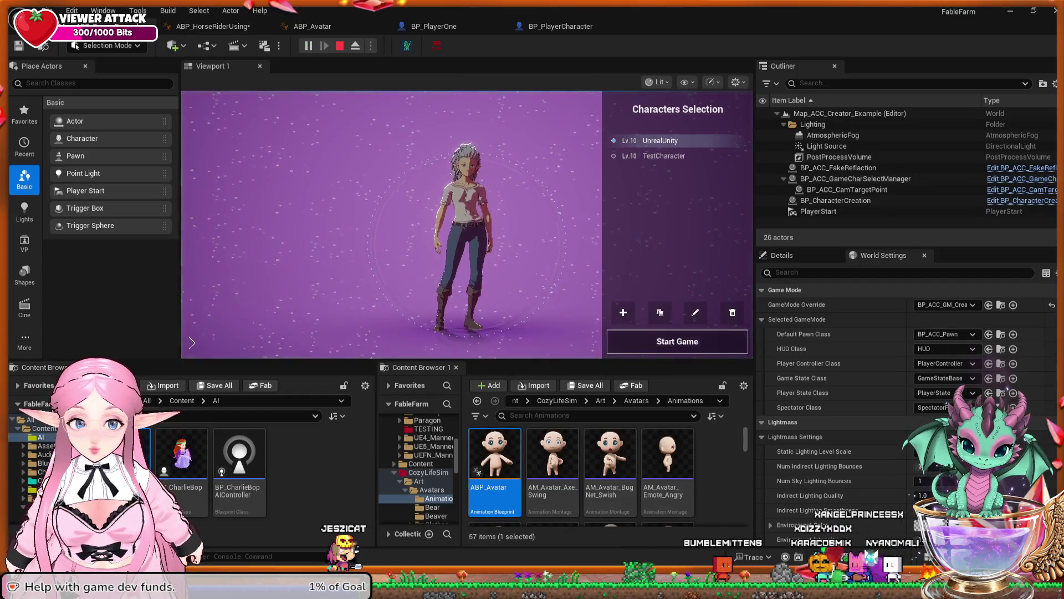
{"action": "left_click", "coordinate": [678, 343]}
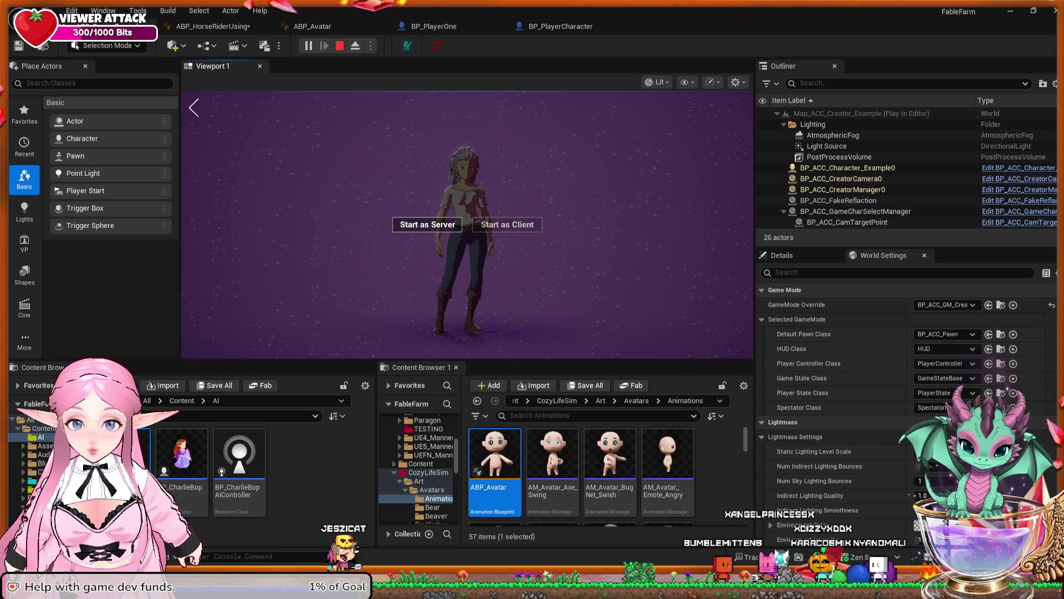
{"action": "key", "text": "Escape"}
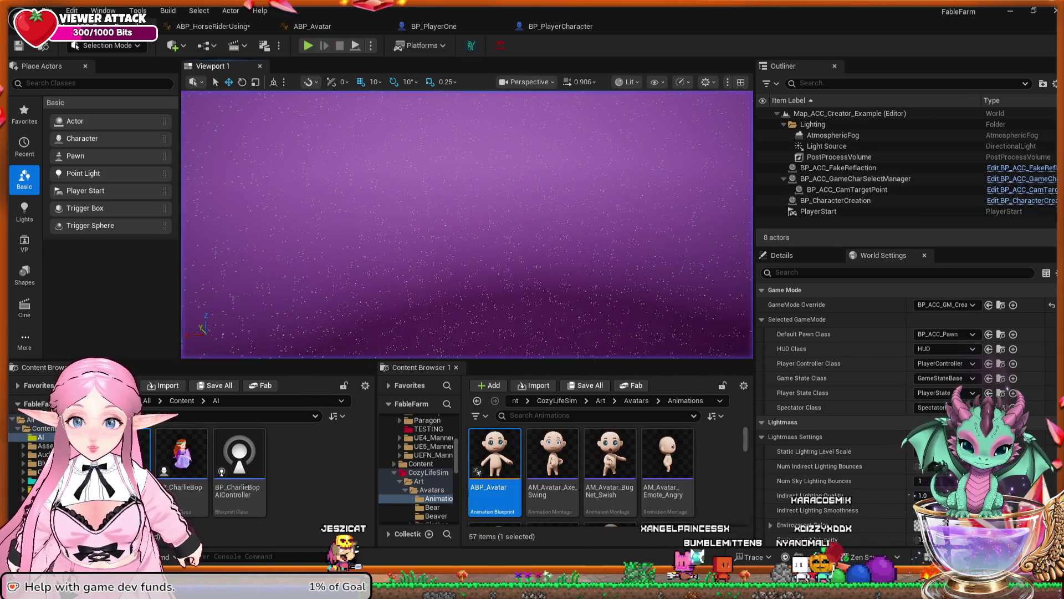
{"action": "key", "text": "alt+p"}
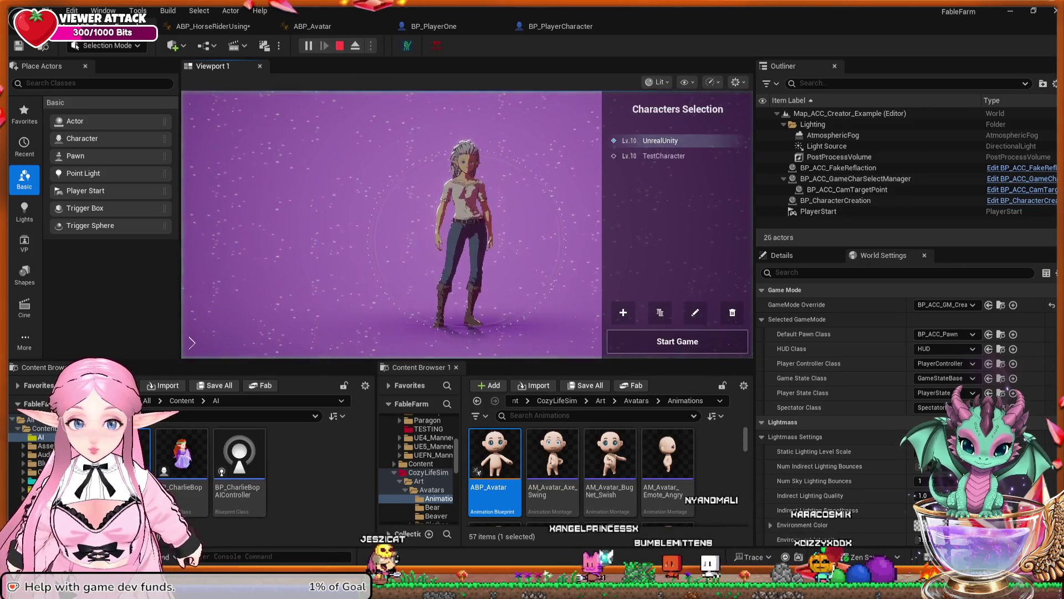
{"action": "left_click", "coordinate": [664, 156]}
{"action": "left_click", "coordinate": [677, 341]}
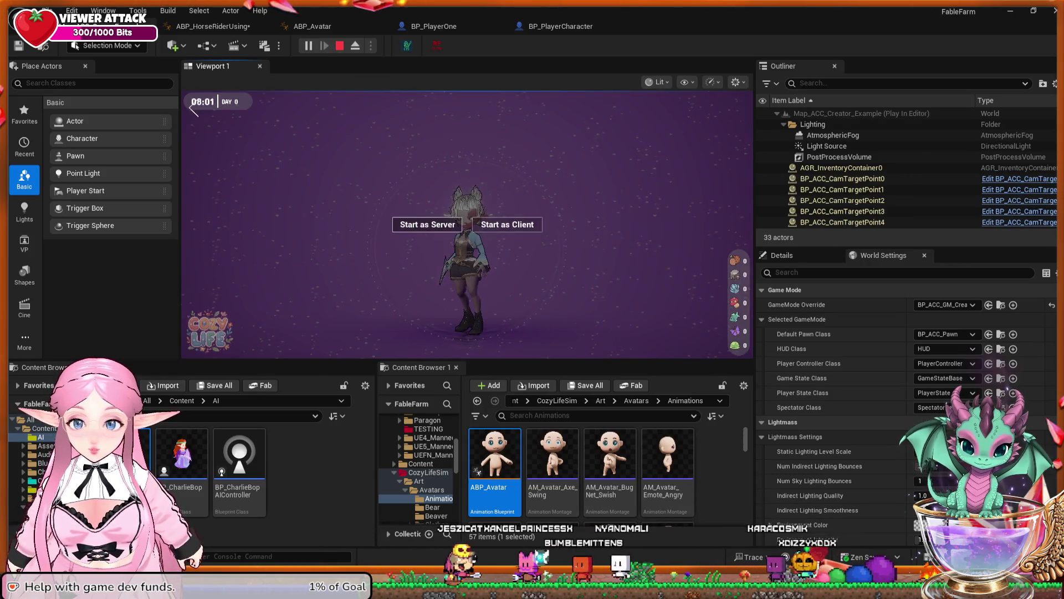
{"action": "left_click", "coordinate": [428, 224]}
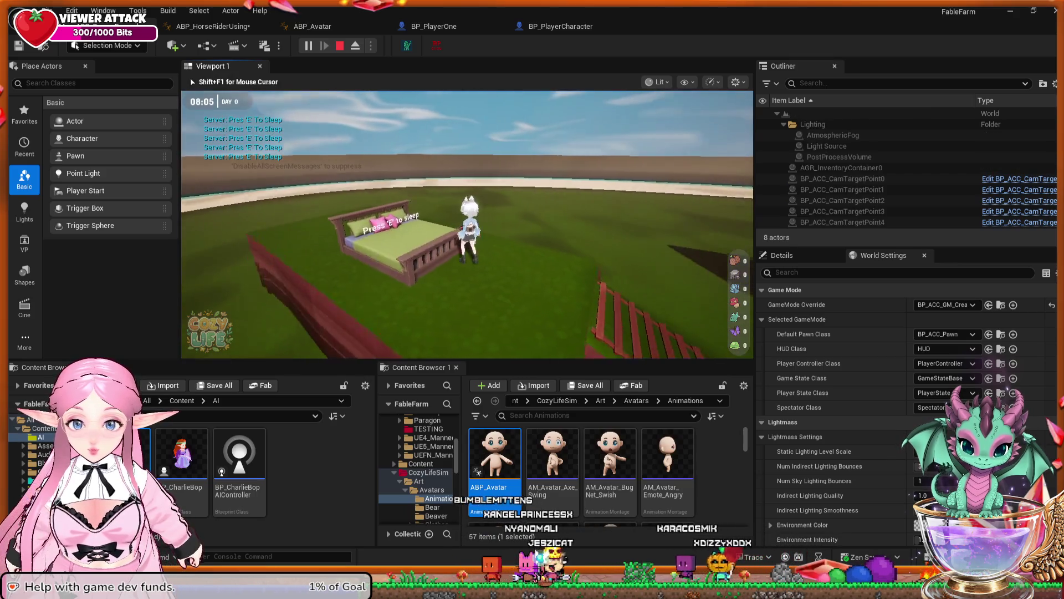
{"action": "key", "text": "w"}
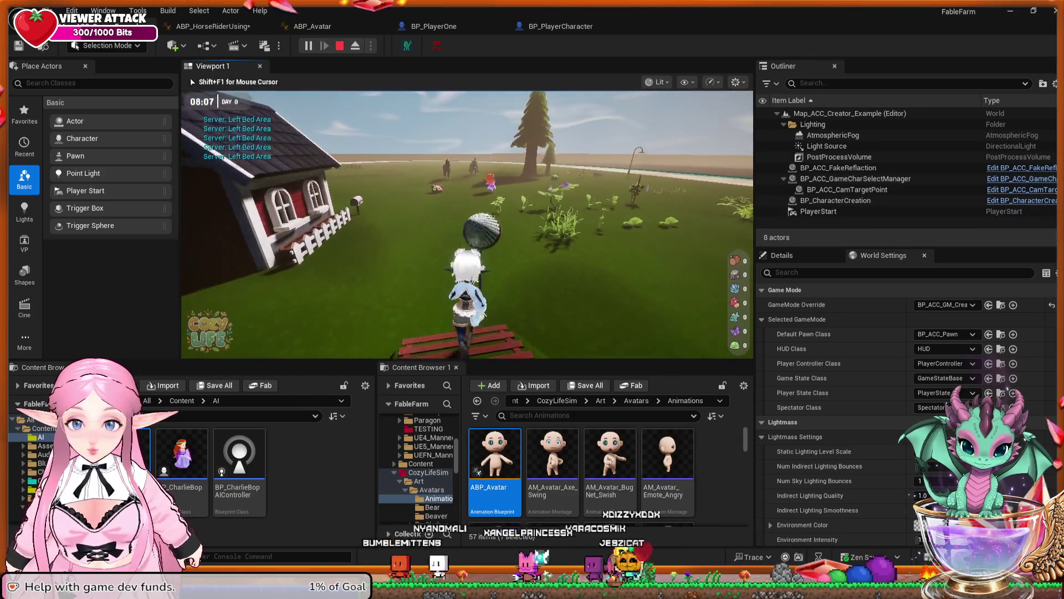
{"action": "key", "text": "w"}
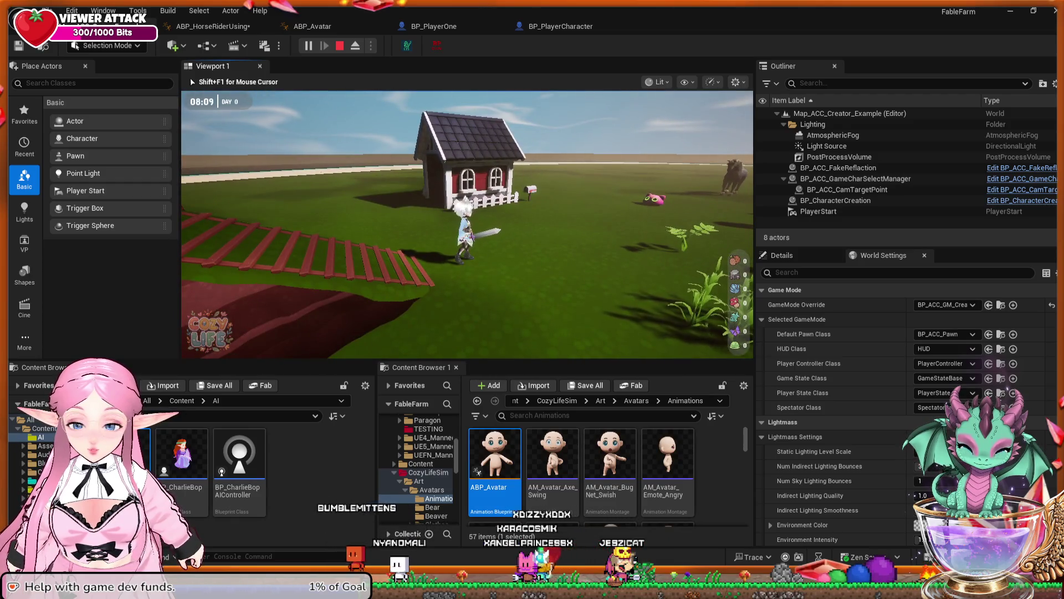
{"action": "key", "text": "Escape"}
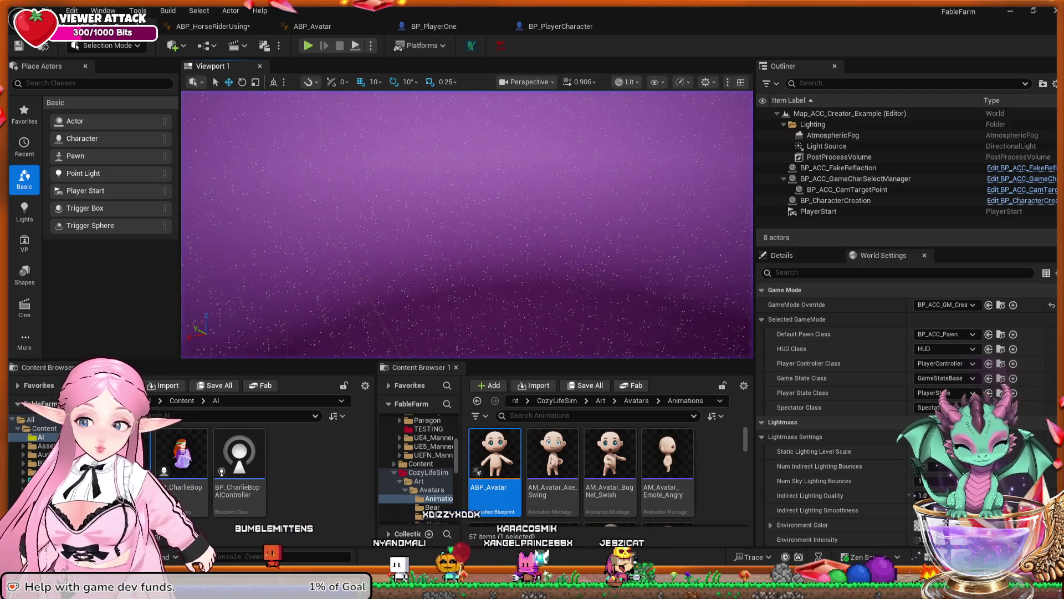
{"action": "left_click", "coordinate": [560, 27]}
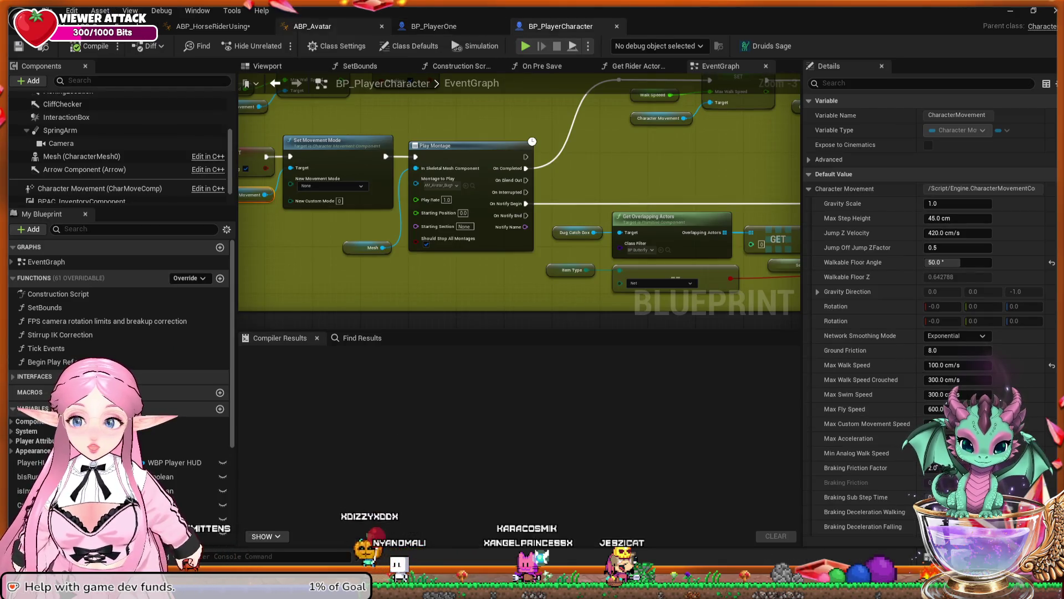
Delete Play Montage, Branch, Is Sword Swinging and Sequence, wire Tick Events to Is Valid, compile and save
{"action": "left_click", "coordinate": [213, 26]}
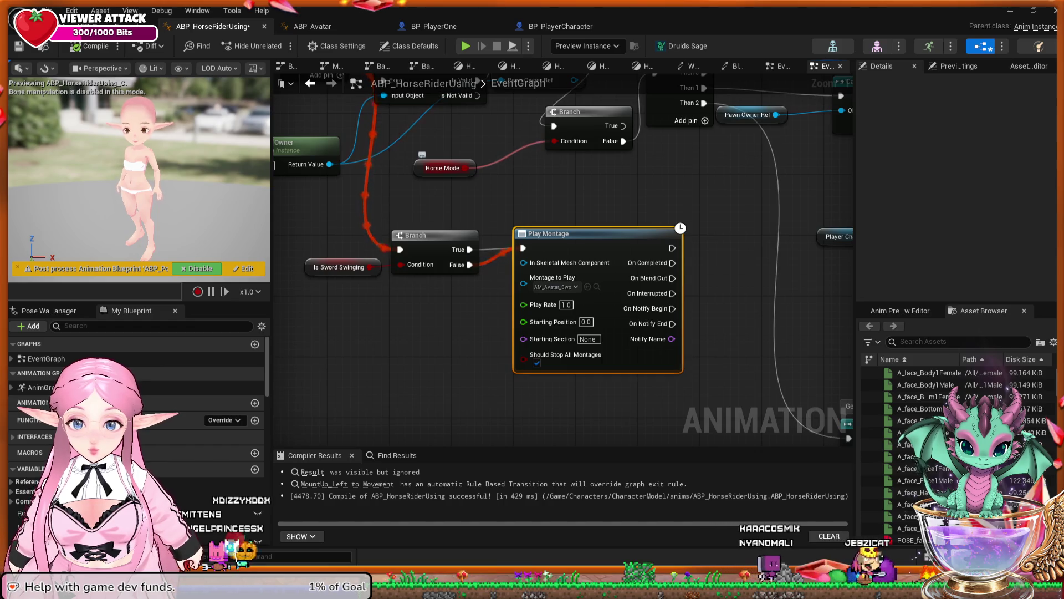
{"action": "left_click", "coordinate": [624, 396]}
{"action": "left_click_drag", "start_coordinate": [624, 397], "coordinate": [303, 252]}
{"action": "key", "text": "Delete"}
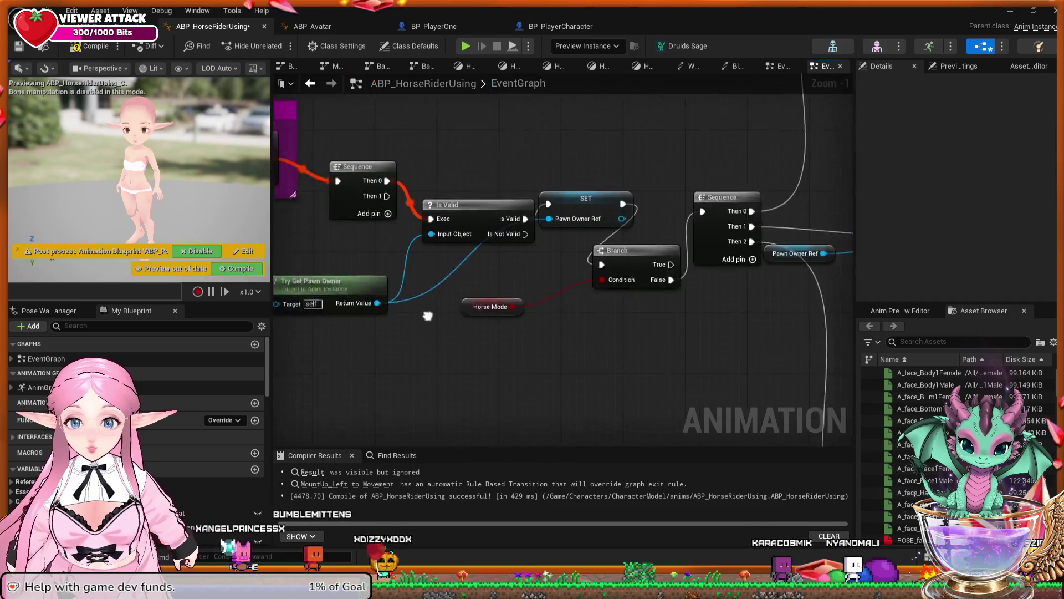
{"action": "key", "text": "Delete"}
{"action": "mouse_move", "coordinate": [314, 227]}
{"action": "left_mouse_down"}
{"action": "mouse_move", "coordinate": [451, 266]}
{"action": "mouse_move", "coordinate": [474, 287]}
{"action": "left_mouse_up"}
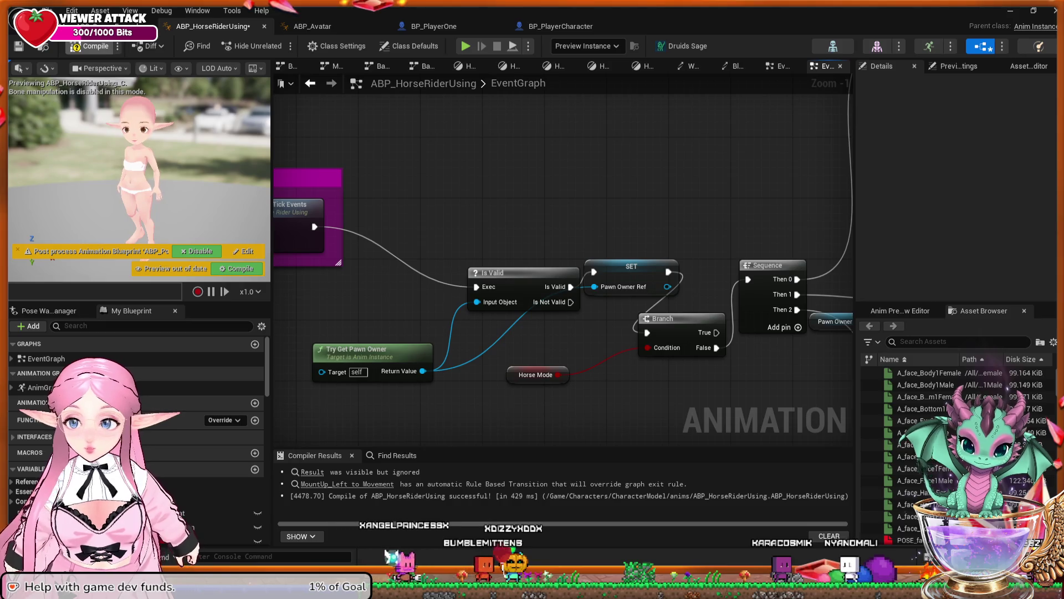
{"action": "key", "text": "F7"}
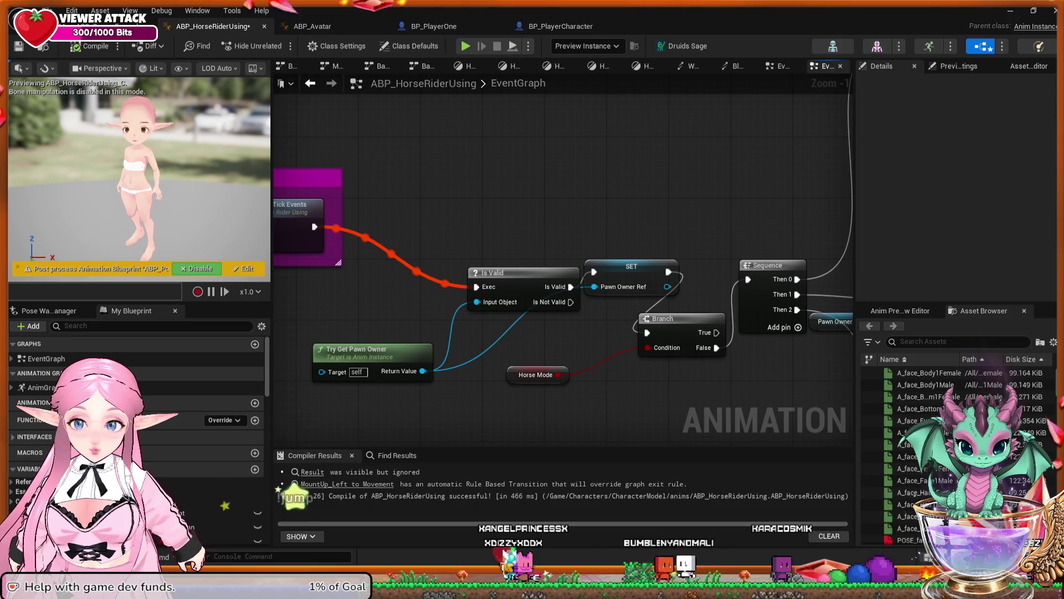
{"action": "key", "text": "ctrl+s"}
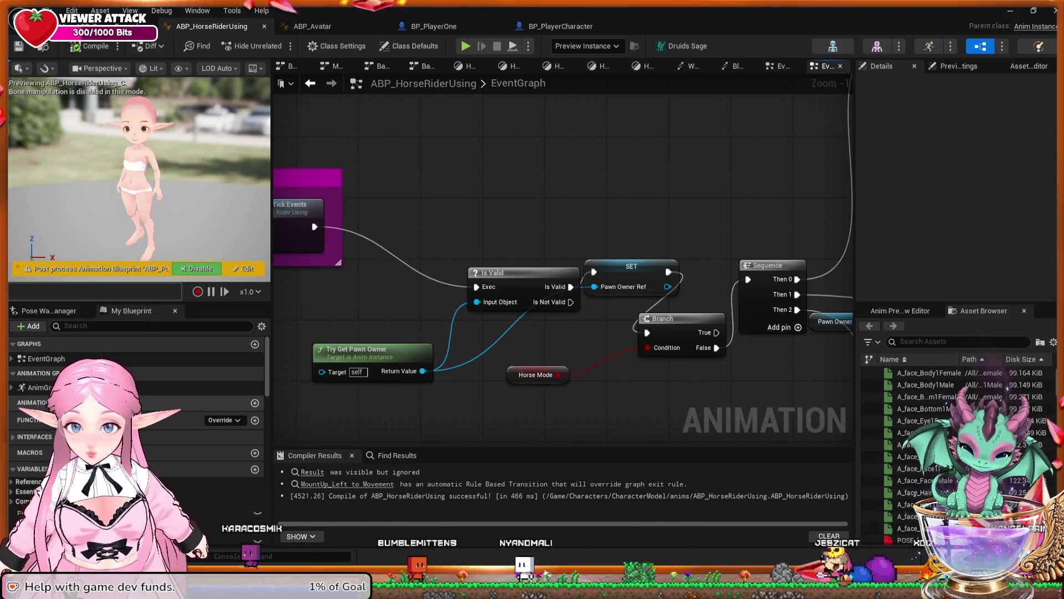
Open the AnimGraph and zoom to the Axe, Shovel, FishingRod, Net and Seed blends feeding Blend Poses
{"action": "double_click", "coordinate": [39, 387]}
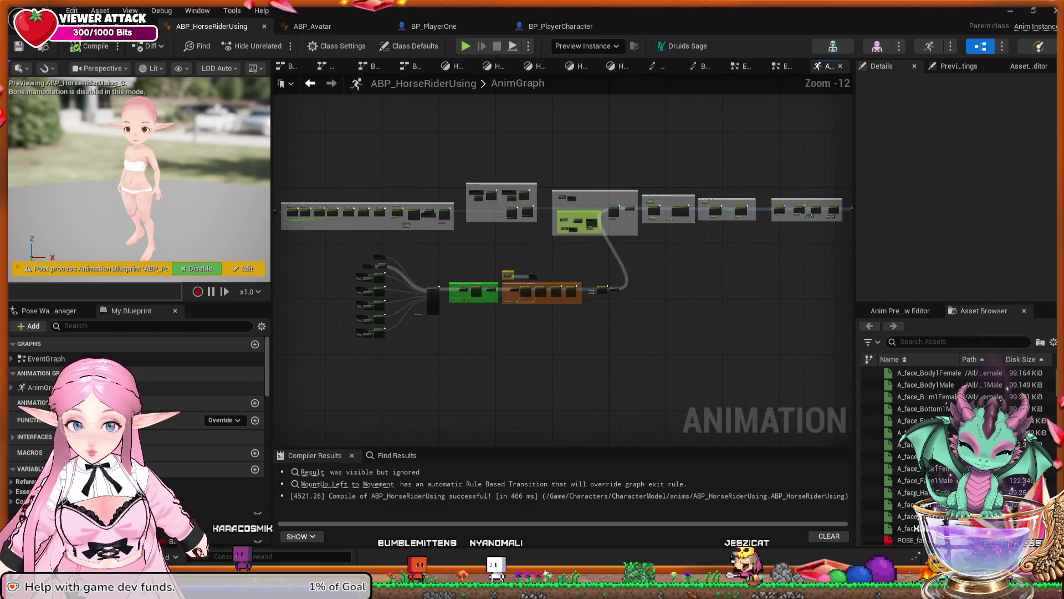
{"action": "left_click_drag", "start_coordinate": [325, 344], "coordinate": [381, 348]}
{"action": "scroll", "coordinate": [381, 348], "scroll_direction": "up", "scroll_amount": 4}
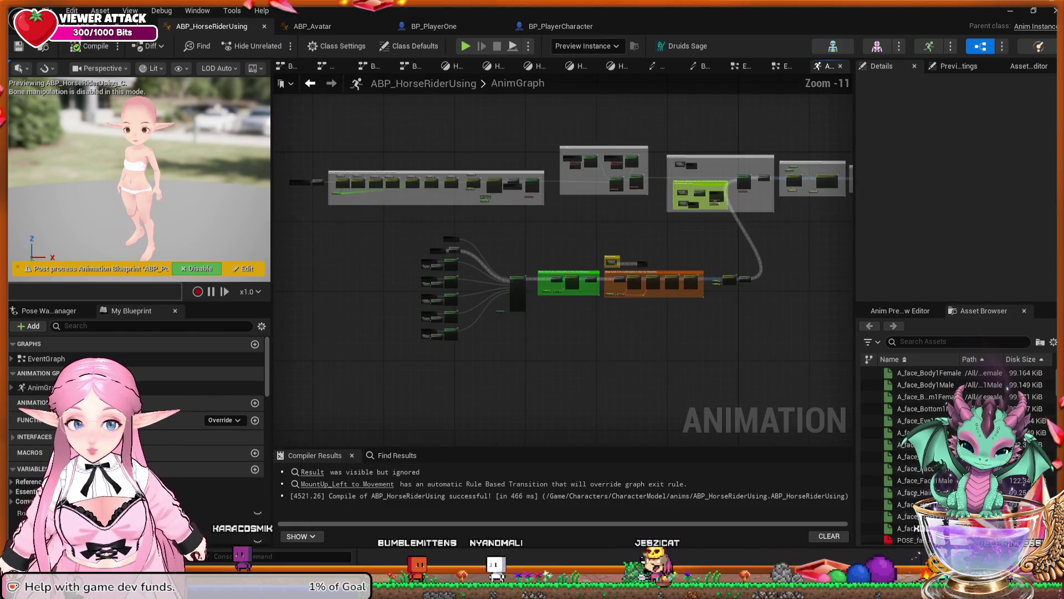
{"action": "scroll", "coordinate": [381, 344], "scroll_direction": "up", "scroll_amount": 4}
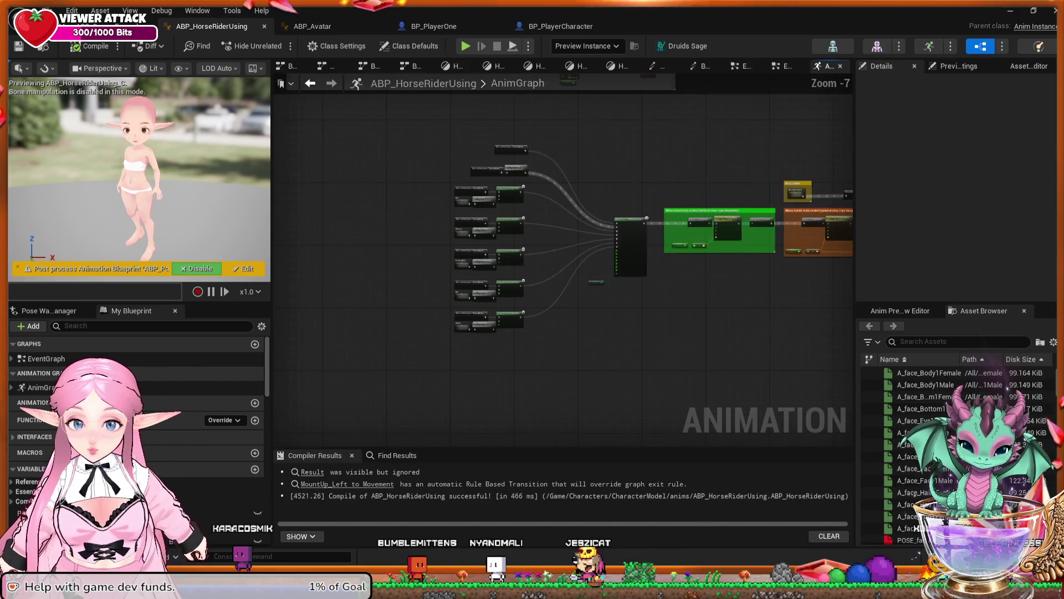
{"action": "mouse_move", "coordinate": [472, 258]}
{"action": "left_mouse_down"}
{"action": "mouse_move", "coordinate": [388, 268]}
{"action": "mouse_move", "coordinate": [326, 361]}
{"action": "left_mouse_up"}
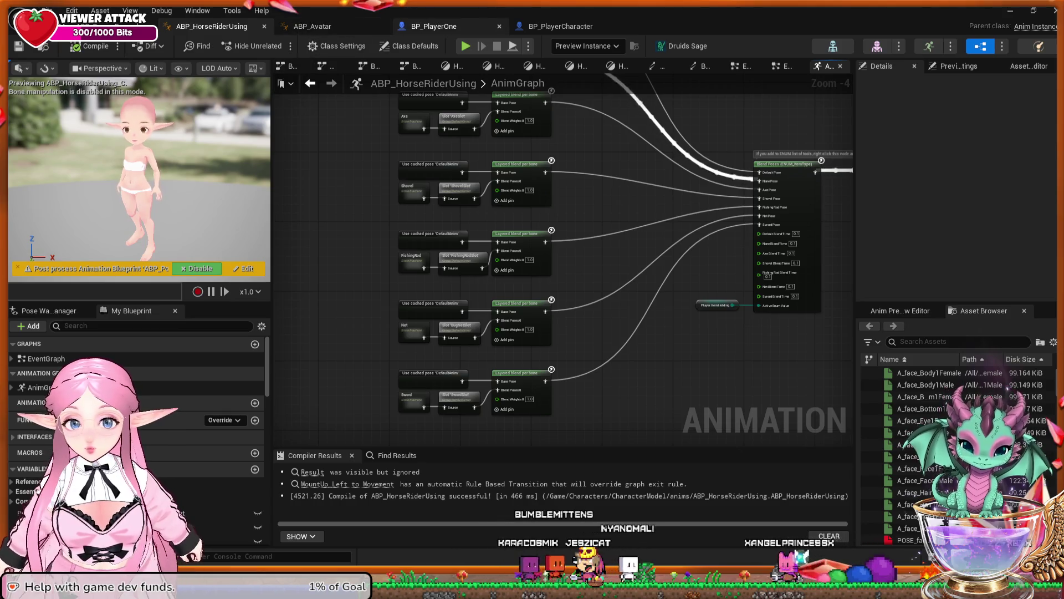
{"action": "left_click", "coordinate": [434, 26]}
Pan across BP_PlayerOne's event graph to review the bug-catching, axe-cutting and interact montage logic
{"action": "scroll", "coordinate": [608, 236], "scroll_direction": "up", "scroll_amount": 2}
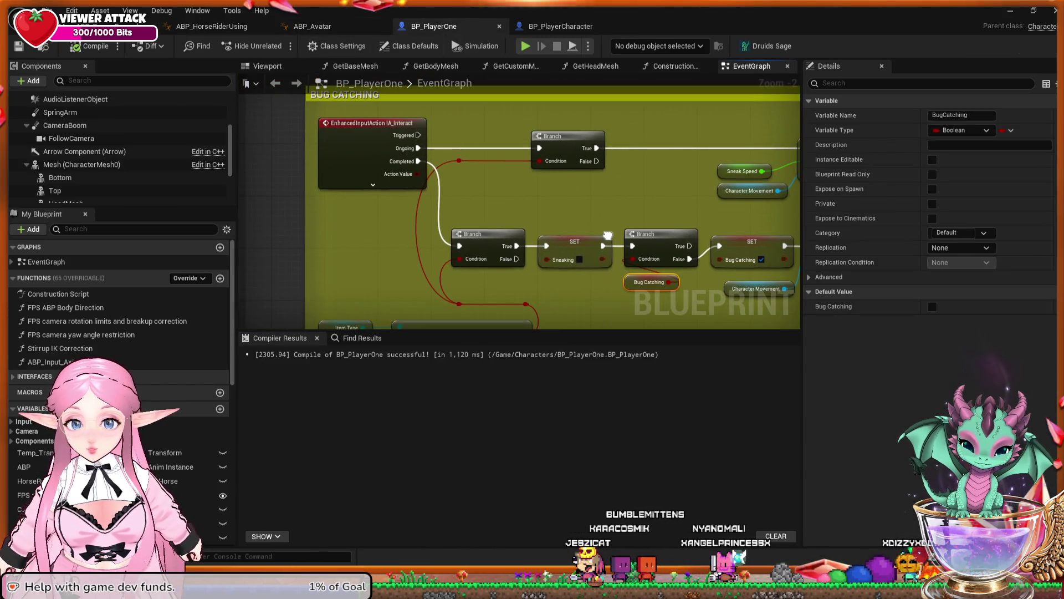
{"action": "left_click_drag", "start_coordinate": [608, 236], "coordinate": [589, 234]}
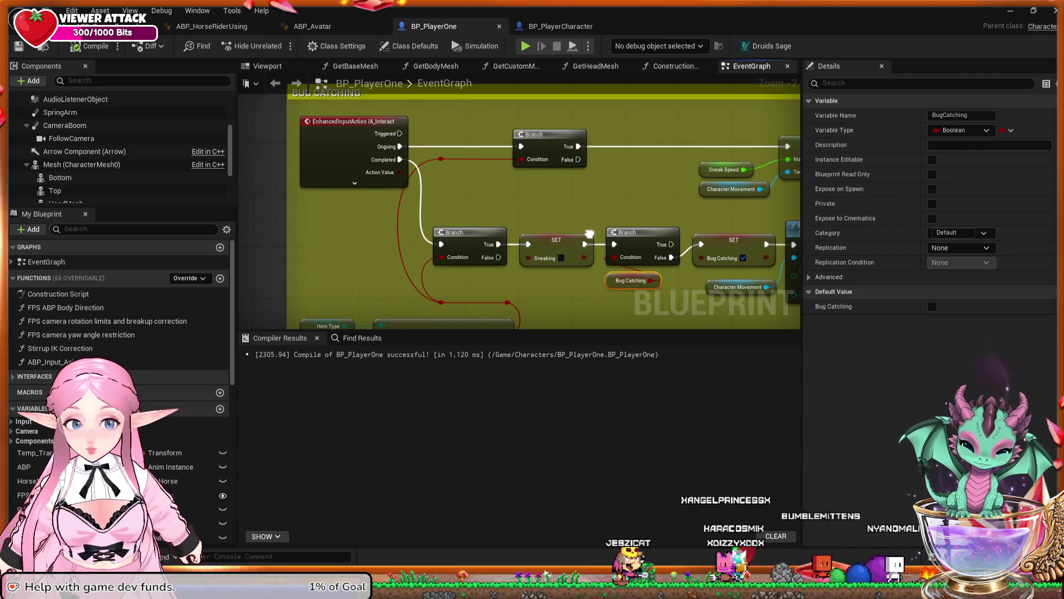
{"action": "left_click_drag", "start_coordinate": [590, 233], "coordinate": [577, 231]}
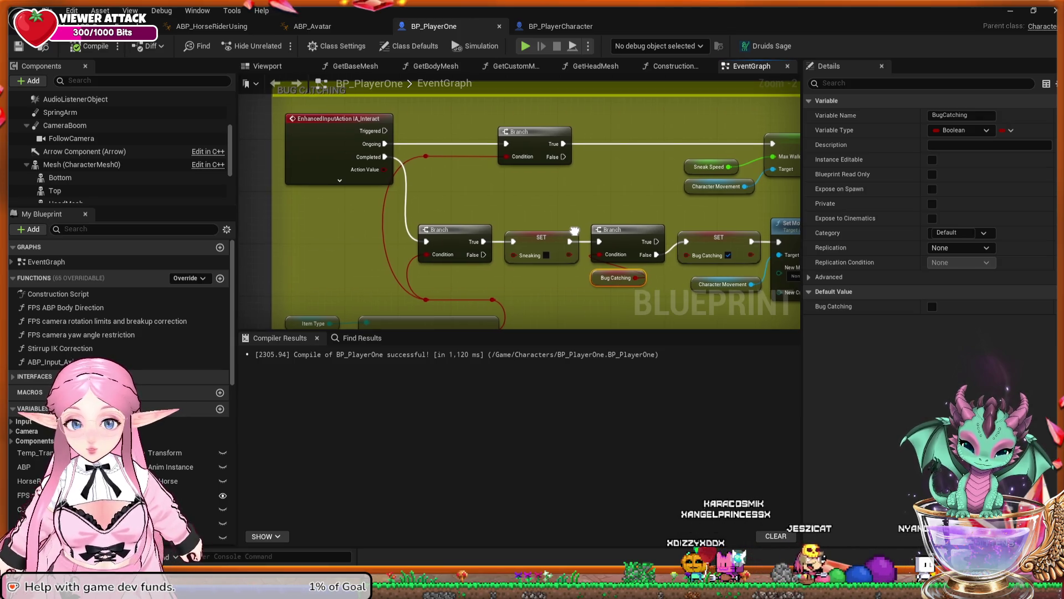
{"action": "mouse_move", "coordinate": [576, 232]}
{"action": "left_mouse_down"}
{"action": "mouse_move", "coordinate": [263, 222]}
{"action": "mouse_move", "coordinate": [257, 203]}
{"action": "mouse_move", "coordinate": [532, 178]}
{"action": "mouse_move", "coordinate": [556, 165]}
{"action": "mouse_move", "coordinate": [550, 77]}
{"action": "mouse_move", "coordinate": [609, 212]}
{"action": "mouse_move", "coordinate": [542, 104]}
{"action": "mouse_move", "coordinate": [536, 230]}
{"action": "mouse_move", "coordinate": [515, 162]}
{"action": "mouse_move", "coordinate": [513, 86]}
{"action": "mouse_move", "coordinate": [510, 252]}
{"action": "left_mouse_up"}
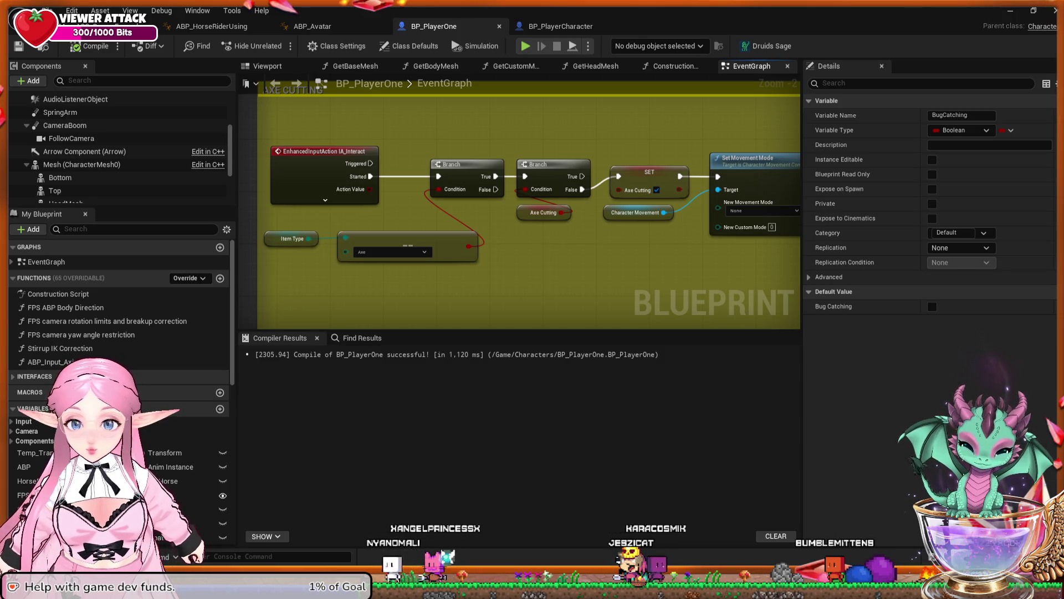
{"action": "mouse_move", "coordinate": [593, 233]}
{"action": "left_mouse_down"}
{"action": "mouse_move", "coordinate": [179, 207]}
{"action": "mouse_move", "coordinate": [63, 215]}
{"action": "left_mouse_up"}
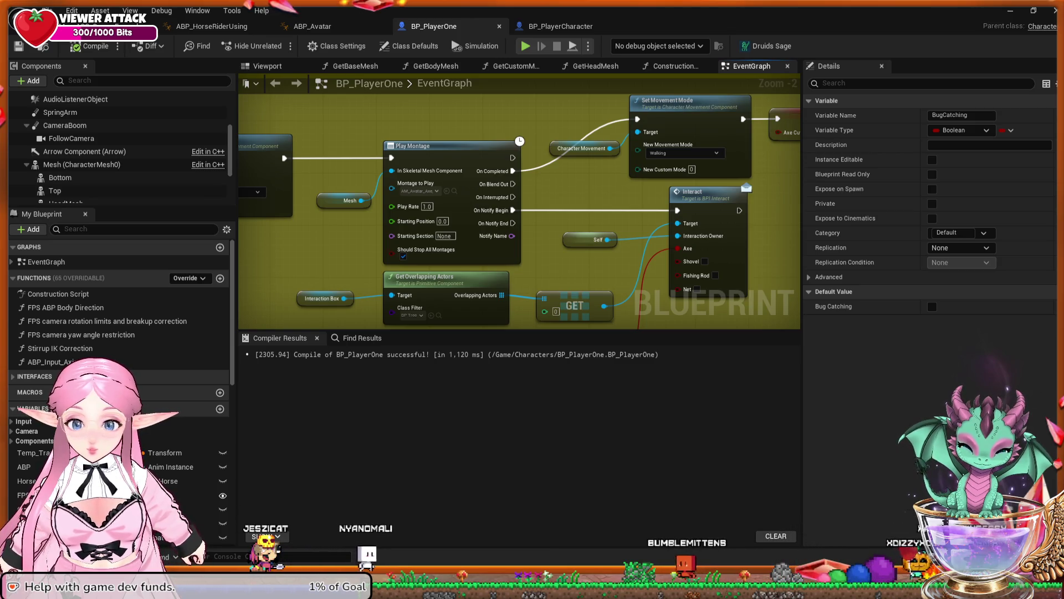
{"action": "mouse_move", "coordinate": [305, 221]}
{"action": "left_mouse_down"}
{"action": "mouse_move", "coordinate": [303, 182]}
{"action": "mouse_move", "coordinate": [304, 218]}
{"action": "left_mouse_up"}
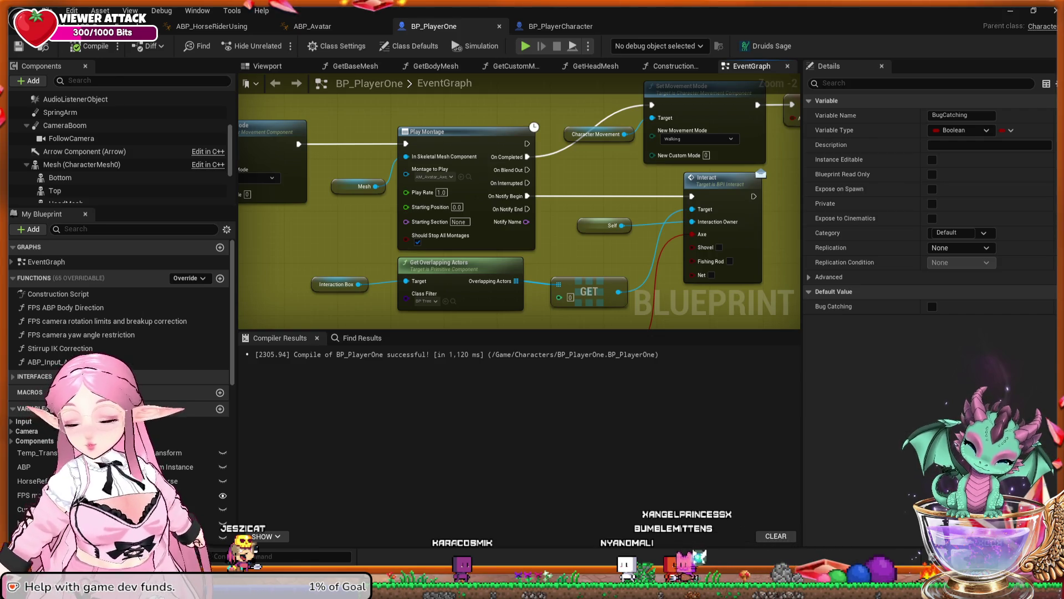
{"action": "scroll", "coordinate": [519, 201], "scroll_direction": "down", "scroll_amount": 7}
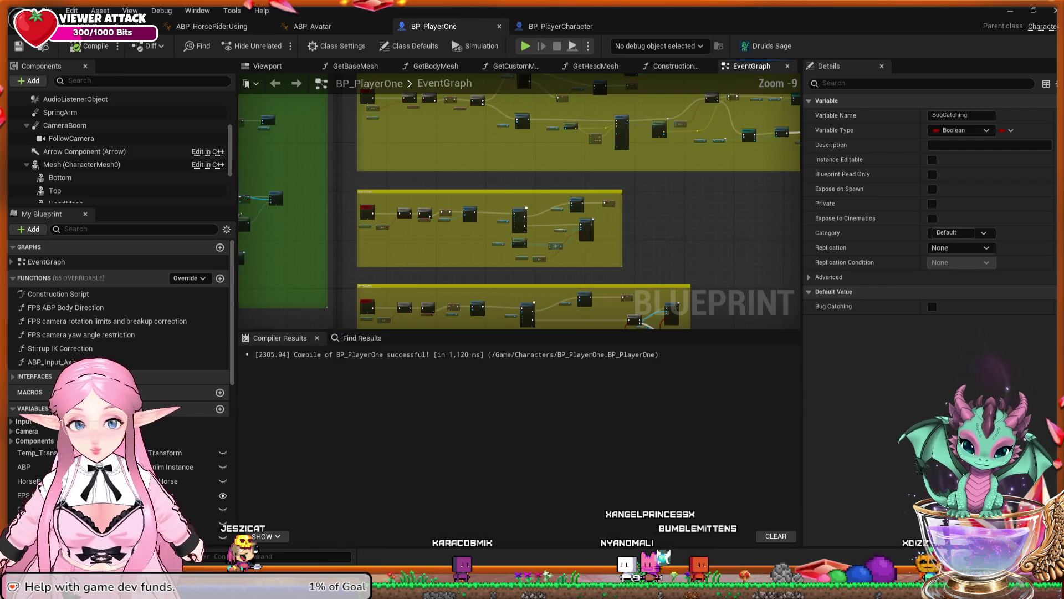
{"action": "scroll", "coordinate": [537, 235], "scroll_direction": "down", "scroll_amount": 3}
{"action": "mouse_move", "coordinate": [540, 322]}
{"action": "left_mouse_down"}
{"action": "mouse_move", "coordinate": [494, 313]}
{"action": "mouse_move", "coordinate": [506, 277]}
{"action": "mouse_move", "coordinate": [466, 225]}
{"action": "mouse_move", "coordinate": [504, 243]}
{"action": "mouse_move", "coordinate": [388, 211]}
{"action": "mouse_move", "coordinate": [477, 227]}
{"action": "mouse_move", "coordinate": [443, 211]}
{"action": "mouse_move", "coordinate": [787, 294]}
{"action": "left_mouse_up"}
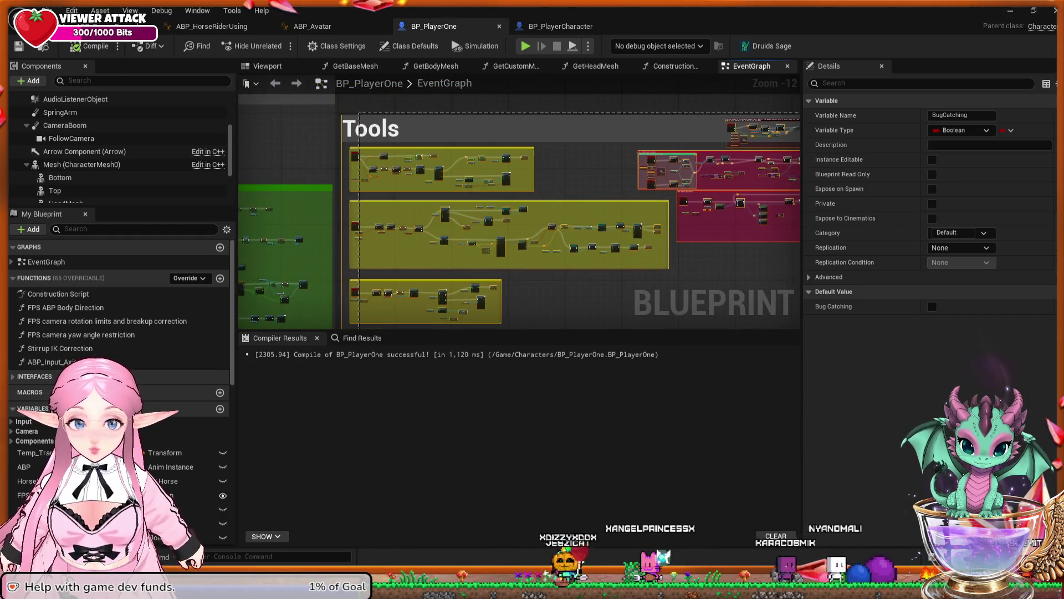
{"action": "left_click_drag", "start_coordinate": [349, 112], "coordinate": [333, 109]}
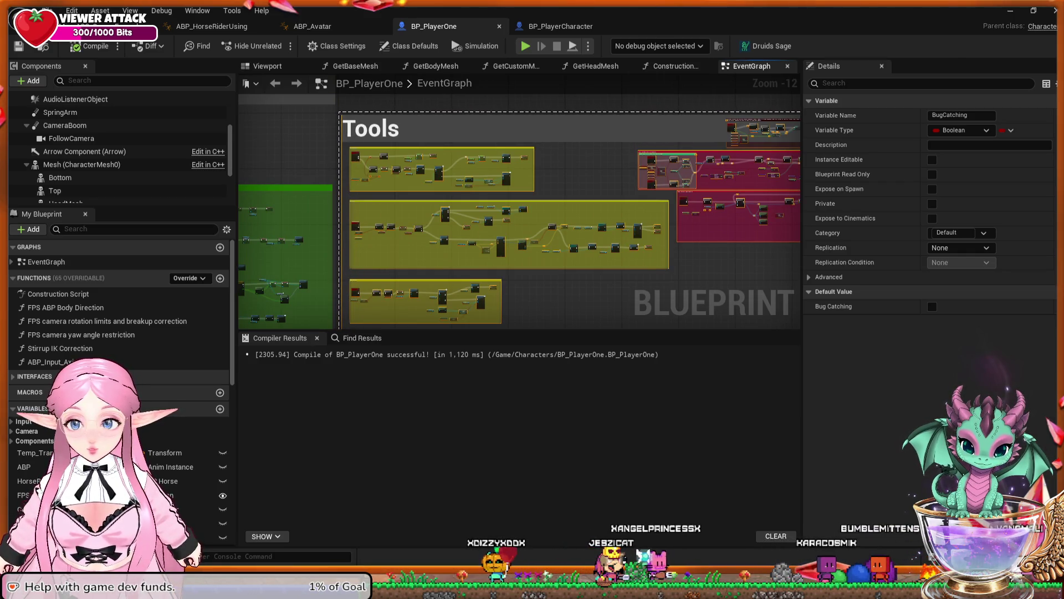
{"action": "left_click", "coordinate": [582, 178]}
{"action": "mouse_move", "coordinate": [398, 136]}
{"action": "left_mouse_down"}
{"action": "mouse_move", "coordinate": [396, 232]}
{"action": "mouse_move", "coordinate": [384, 157]}
{"action": "left_mouse_up"}
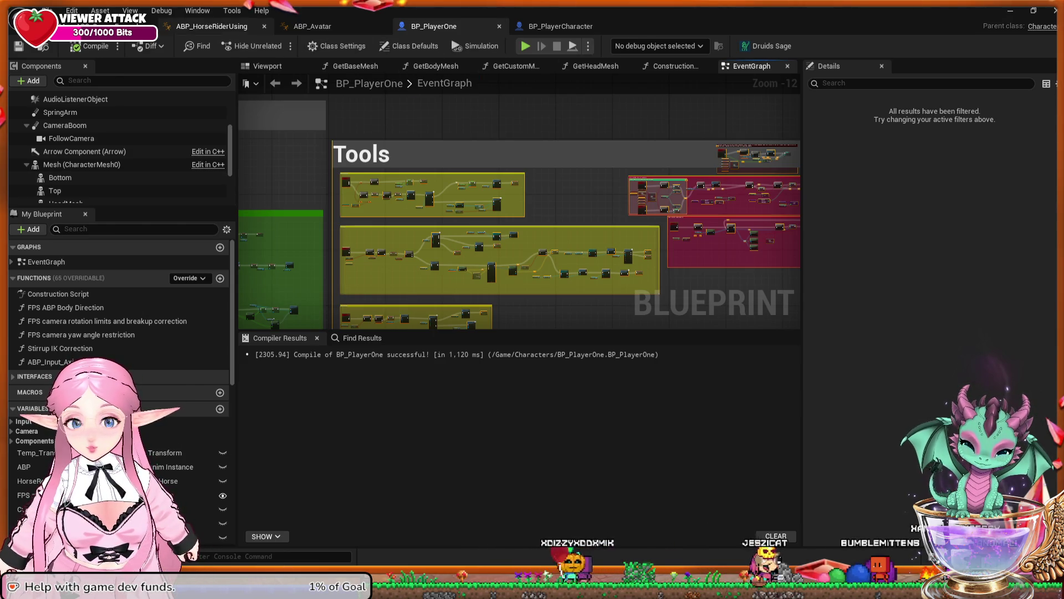
Switch to ABP_HorseRiderUsing, open its EventGraph and center the HORSE RIDING Logic network
{"action": "left_click", "coordinate": [212, 26]}
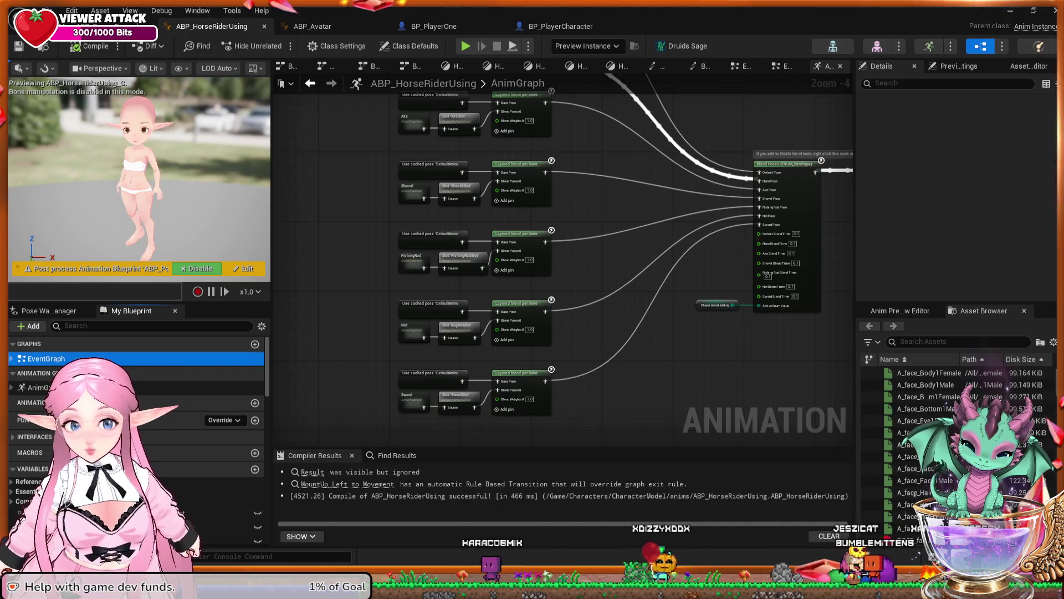
{"action": "double_click", "coordinate": [46, 359]}
{"action": "mouse_move", "coordinate": [331, 294]}
{"action": "left_mouse_down"}
{"action": "mouse_move", "coordinate": [530, 355]}
{"action": "mouse_move", "coordinate": [594, 362]}
{"action": "left_mouse_up"}
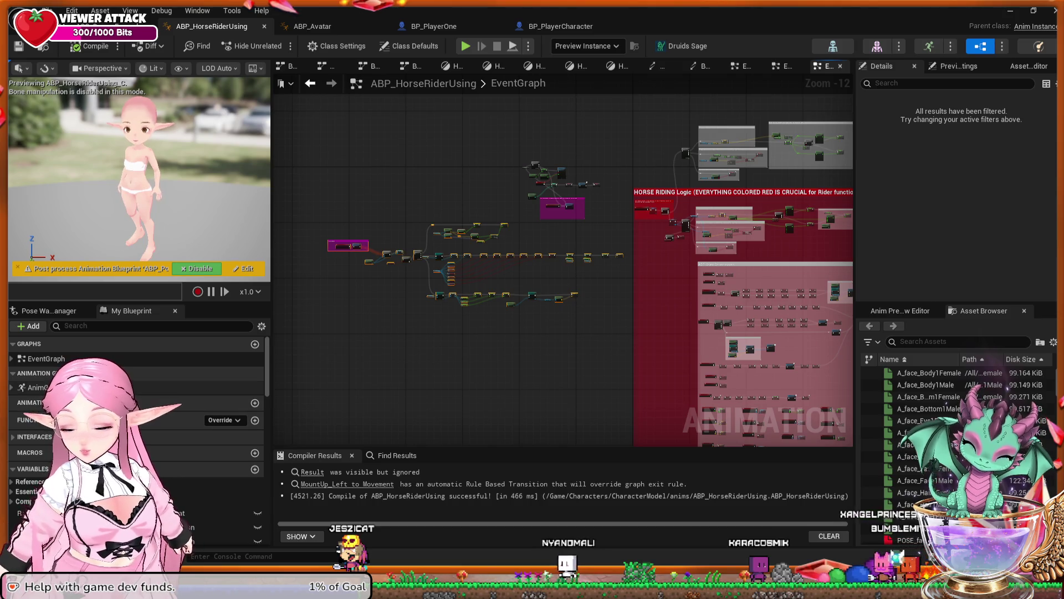
Open ABP_HorseRiderUsing's AnimGraph and select its layered blend node groups
{"action": "left_click", "coordinate": [39, 387]}
{"action": "double_click", "coordinate": [39, 386]}
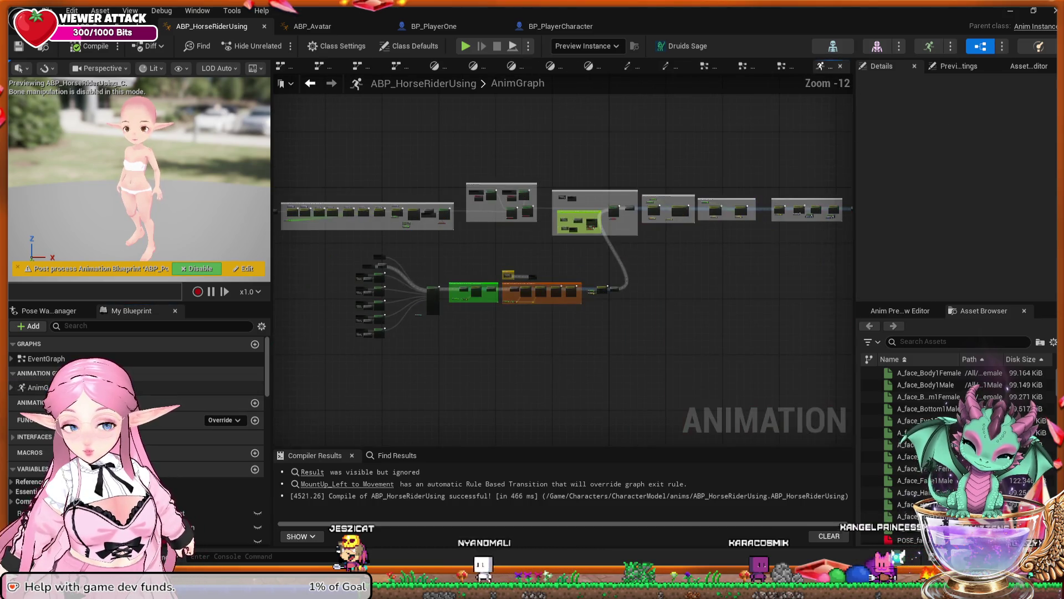
{"action": "left_click_drag", "start_coordinate": [776, 355], "coordinate": [696, 342]}
{"action": "mouse_move", "coordinate": [817, 358]}
{"action": "left_mouse_down"}
{"action": "mouse_move", "coordinate": [492, 155]}
{"action": "mouse_move", "coordinate": [275, 155]}
{"action": "mouse_move", "coordinate": [328, 162]}
{"action": "left_mouse_up"}
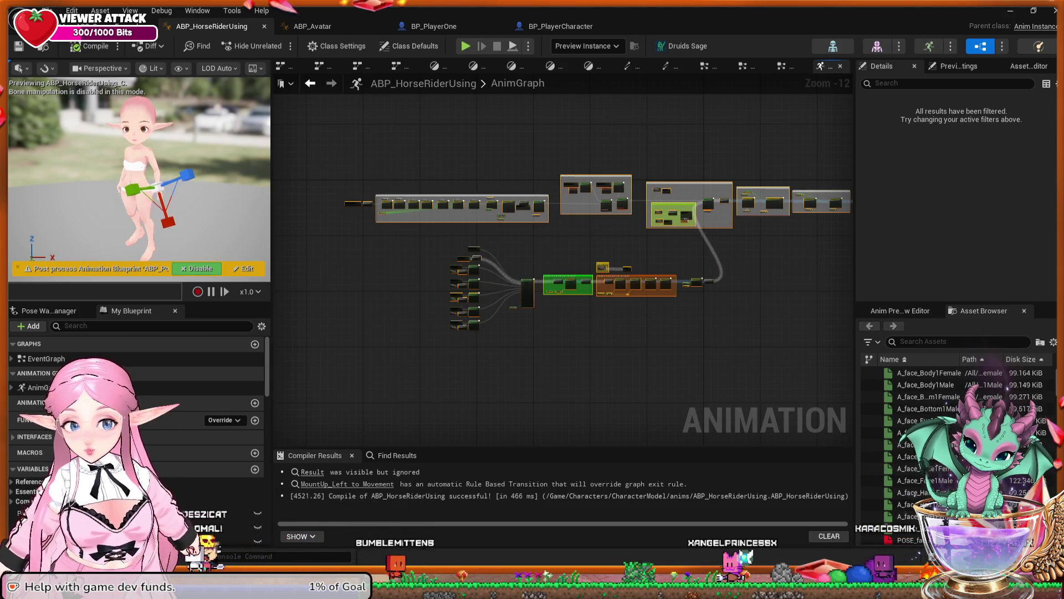
{"action": "scroll", "coordinate": [530, 257], "scroll_direction": "up", "scroll_amount": 4}
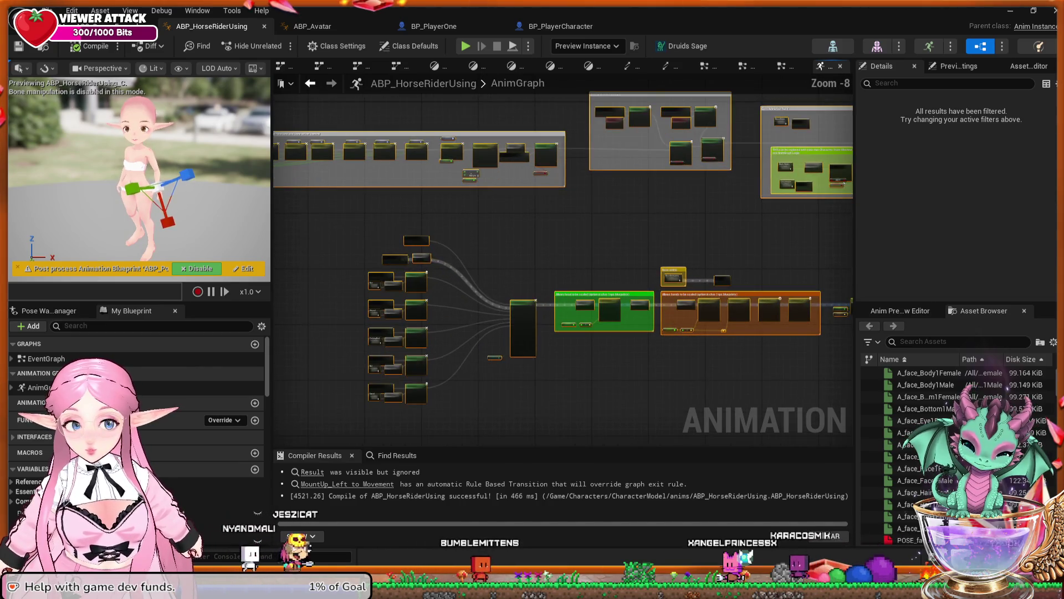
{"action": "key", "text": "Escape"}
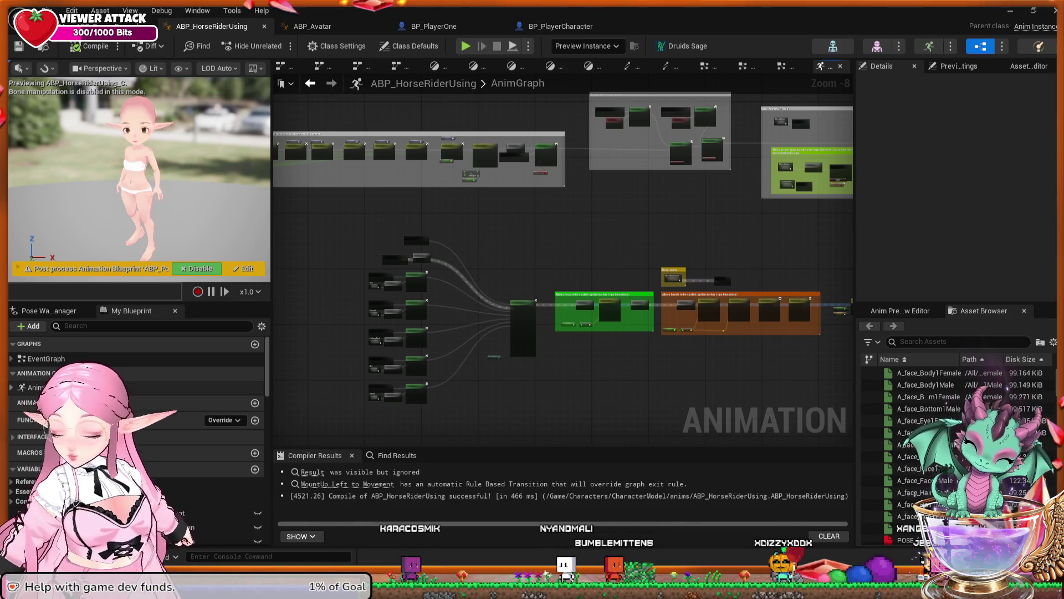
Zoom to the Sword row and select the Slot 'SwordSlot' node to view its settings
{"action": "scroll", "coordinate": [355, 365], "scroll_direction": "up", "scroll_amount": 6}
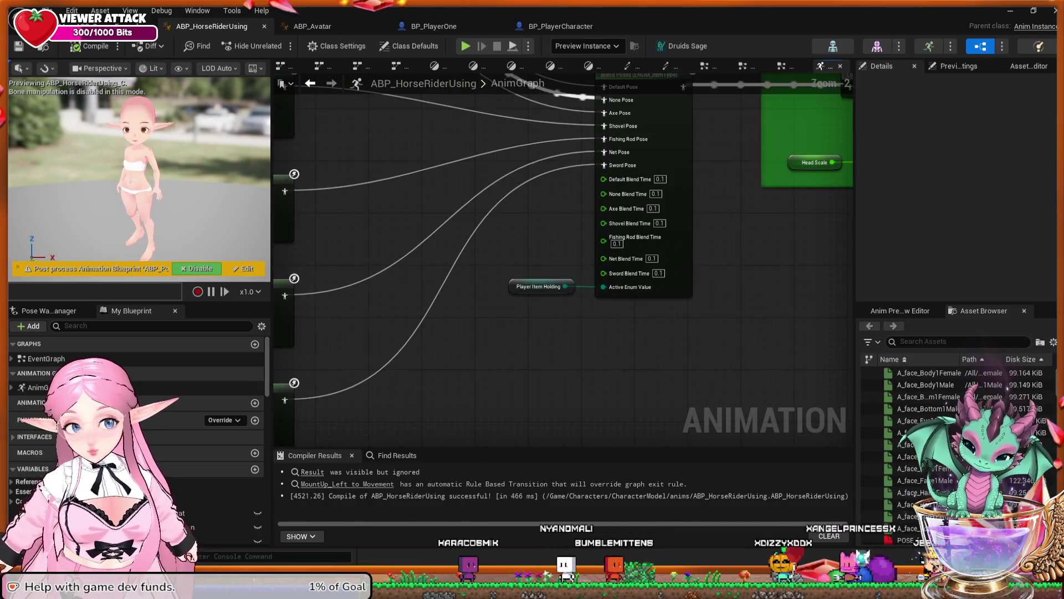
{"action": "scroll", "coordinate": [493, 349], "scroll_direction": "up", "scroll_amount": 1}
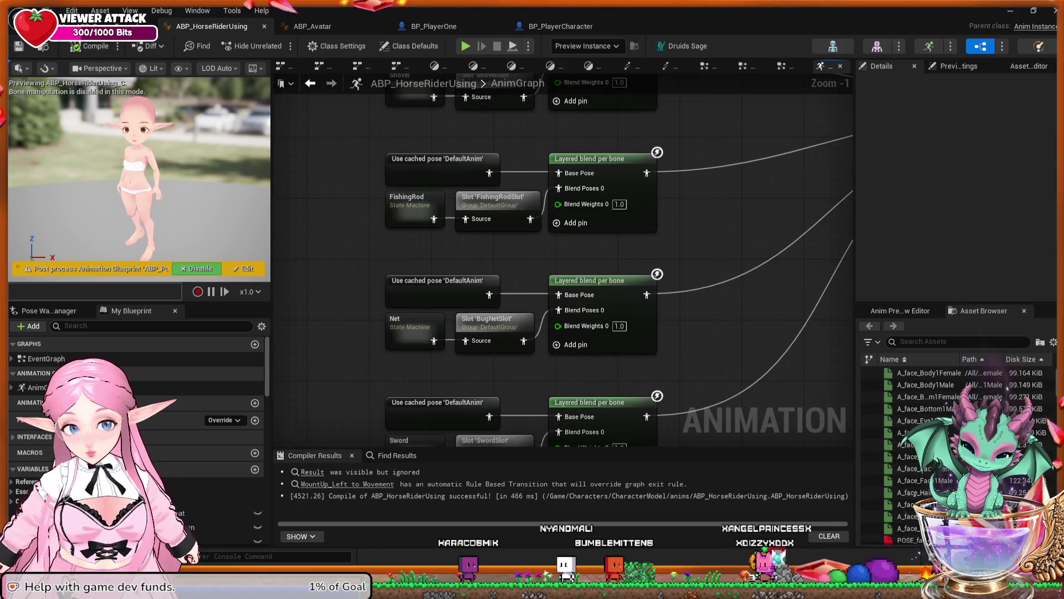
{"action": "left_click_drag", "start_coordinate": [492, 382], "coordinate": [494, 325]}
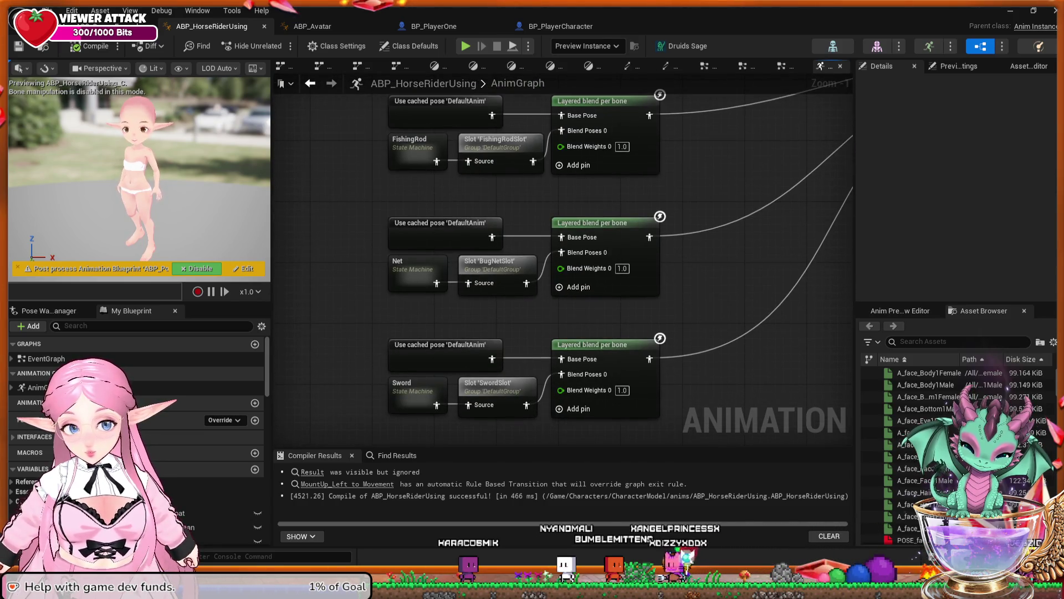
{"action": "left_click", "coordinate": [467, 380]}
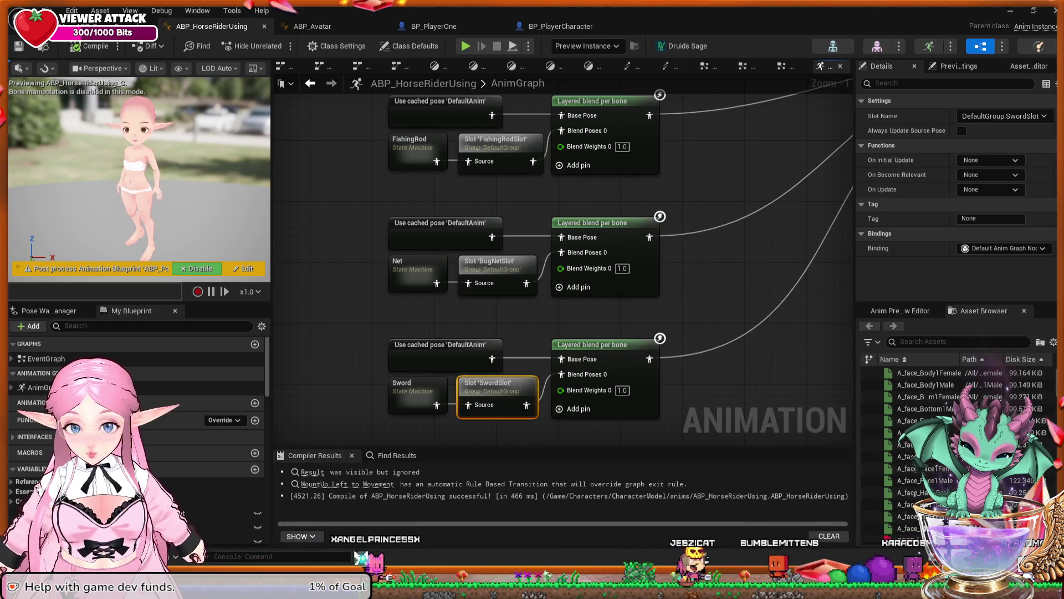
{"action": "right_click", "coordinate": [534, 427]}
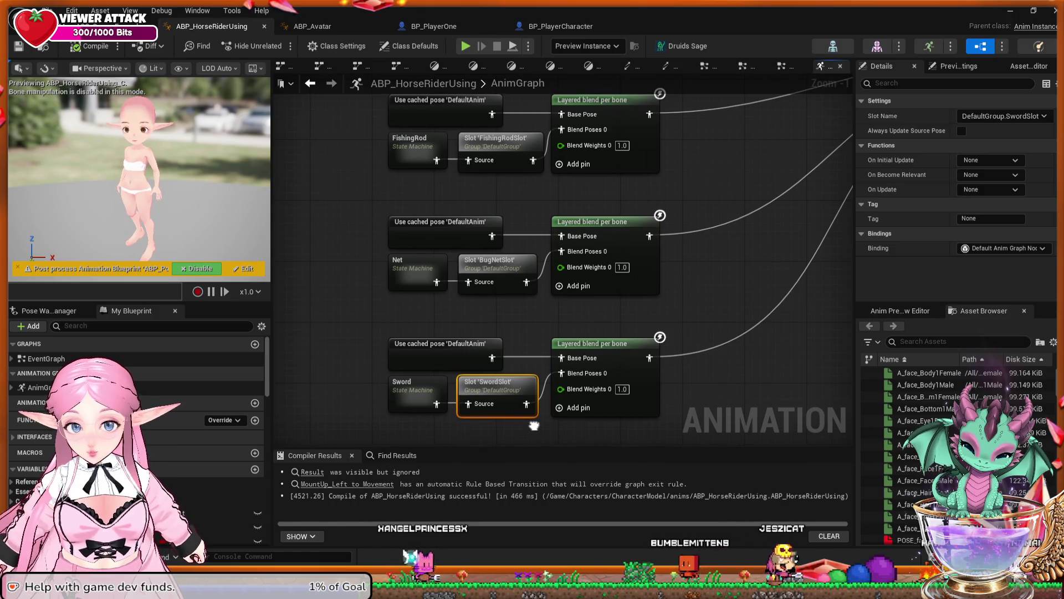
{"action": "left_click", "coordinate": [312, 27]}
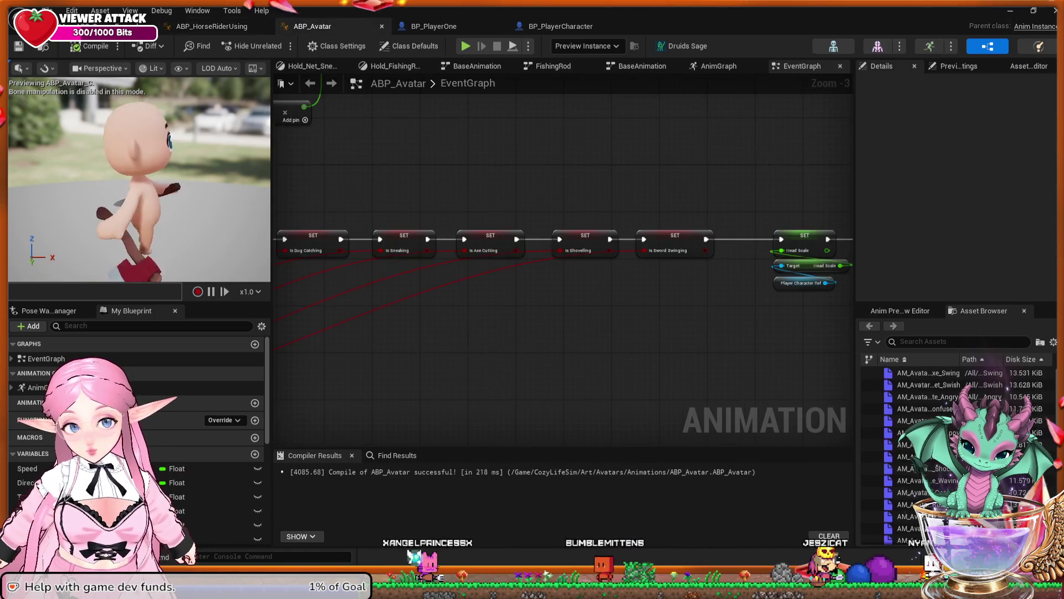
{"action": "left_click", "coordinate": [719, 66]}
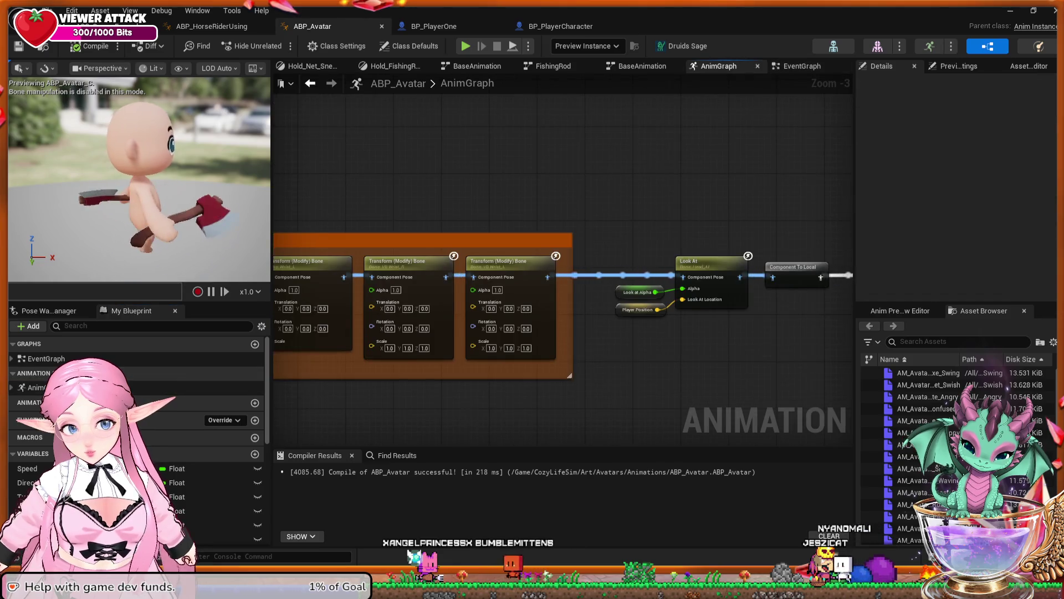
{"action": "scroll", "coordinate": [487, 377], "scroll_direction": "down", "scroll_amount": 4}
{"action": "mouse_move", "coordinate": [380, 373]}
{"action": "left_mouse_down"}
{"action": "mouse_move", "coordinate": [642, 300]}
{"action": "mouse_move", "coordinate": [546, 304]}
{"action": "left_mouse_up"}
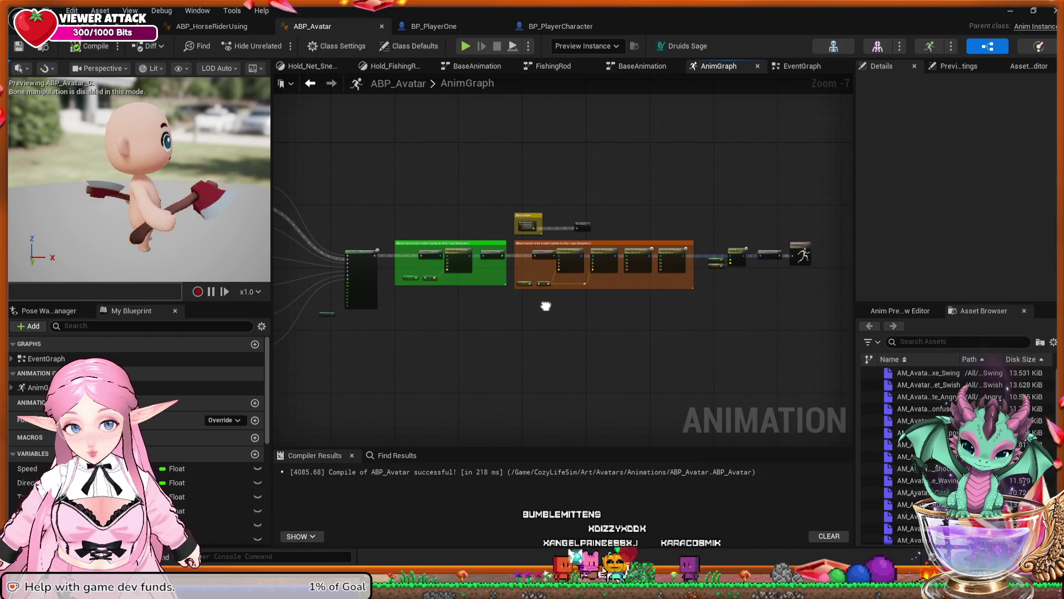
{"action": "mouse_move", "coordinate": [547, 305]}
{"action": "left_mouse_down"}
{"action": "mouse_move", "coordinate": [629, 326]}
{"action": "mouse_move", "coordinate": [582, 316]}
{"action": "left_mouse_up"}
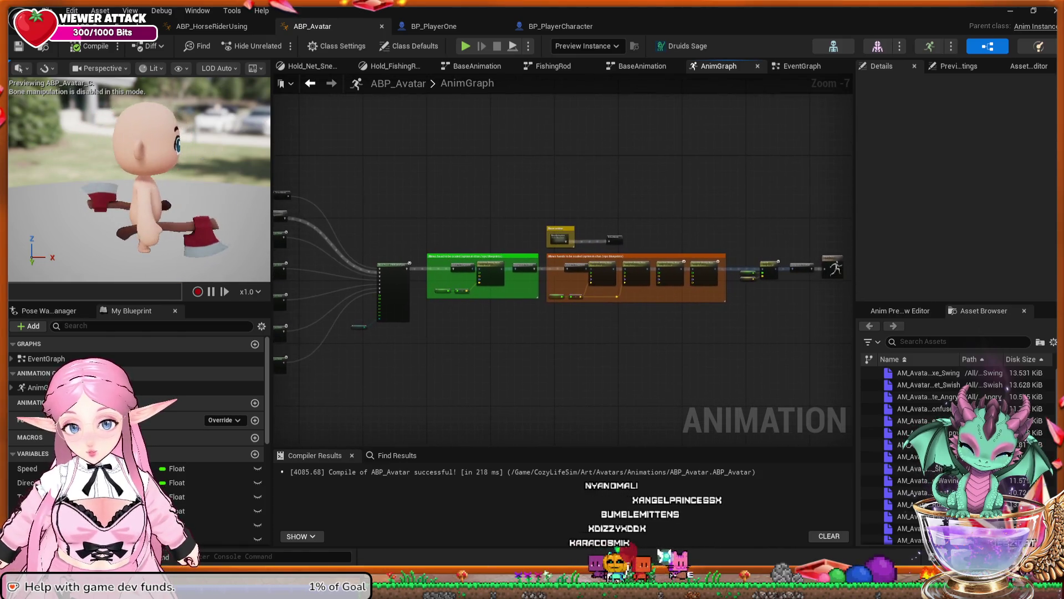
{"action": "key", "text": "ctrl+Tab"}
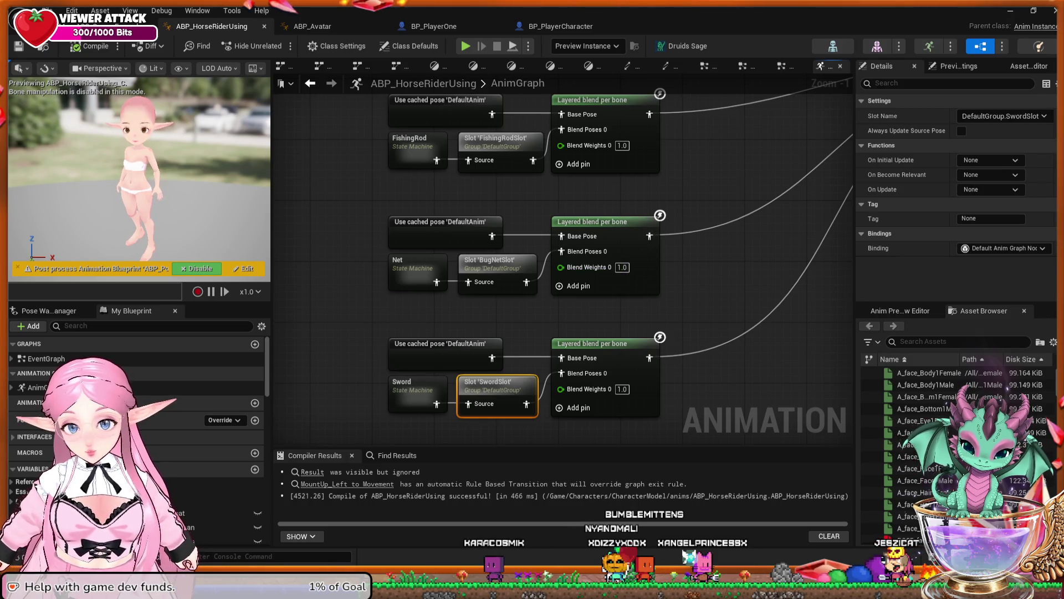
Wire the Sword layered blend into the final pose chain, compile, and return to FableFarm
{"action": "scroll", "coordinate": [537, 309], "scroll_direction": "down", "scroll_amount": 6}
{"action": "mouse_move", "coordinate": [538, 309]}
{"action": "left_mouse_down"}
{"action": "mouse_move", "coordinate": [449, 314]}
{"action": "mouse_move", "coordinate": [435, 351]}
{"action": "left_mouse_up"}
{"action": "mouse_move", "coordinate": [571, 311]}
{"action": "left_mouse_down"}
{"action": "mouse_move", "coordinate": [470, 342]}
{"action": "mouse_move", "coordinate": [335, 348]}
{"action": "left_mouse_up"}
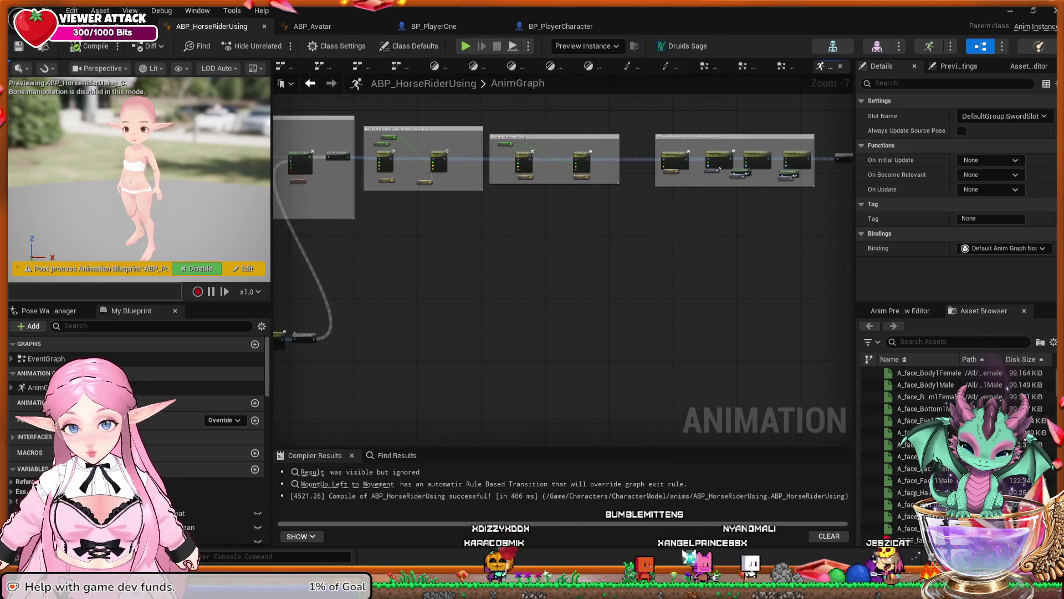
{"action": "scroll", "coordinate": [334, 348], "scroll_direction": "up", "scroll_amount": 2}
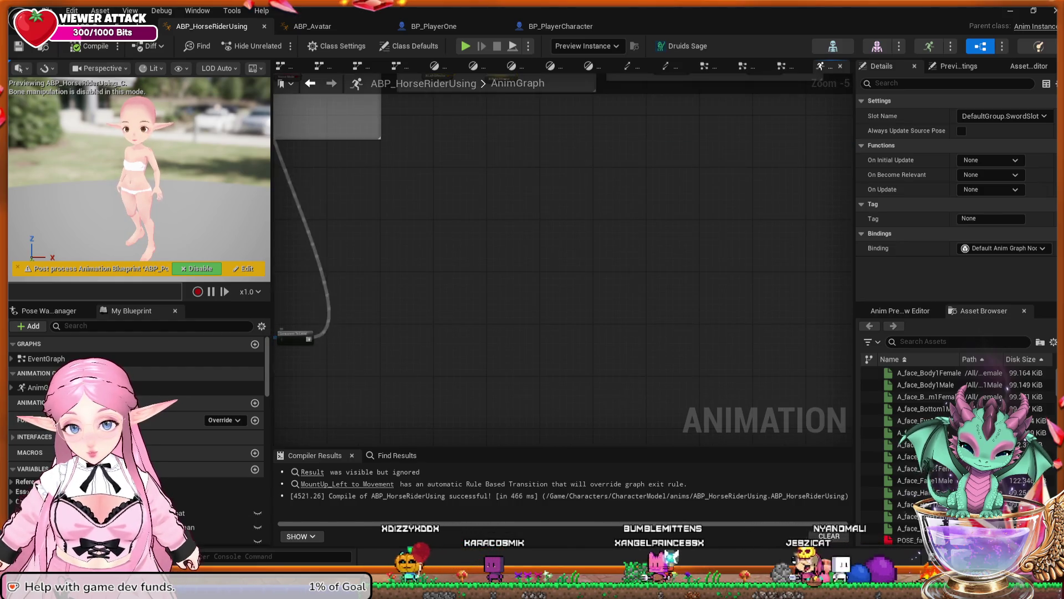
{"action": "left_click_drag", "start_coordinate": [308, 338], "coordinate": [458, 322]}
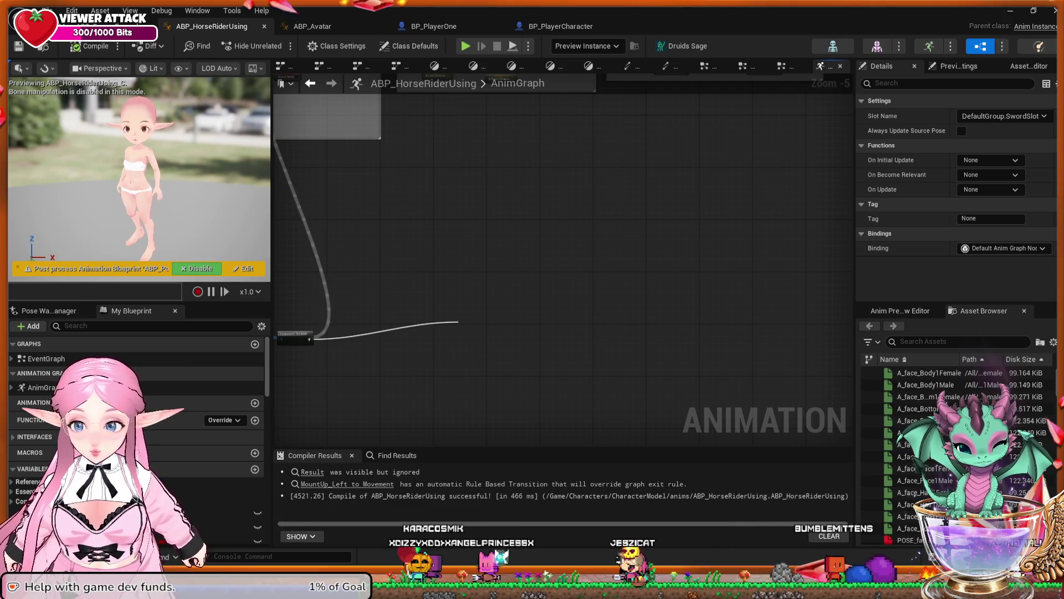
{"action": "mouse_move", "coordinate": [458, 322]}
{"action": "left_mouse_down"}
{"action": "mouse_move", "coordinate": [558, 297]}
{"action": "mouse_move", "coordinate": [773, 123]}
{"action": "mouse_move", "coordinate": [743, 103]}
{"action": "mouse_move", "coordinate": [829, 97]}
{"action": "mouse_move", "coordinate": [818, 98]}
{"action": "mouse_move", "coordinate": [807, 134]}
{"action": "mouse_move", "coordinate": [687, 187]}
{"action": "left_mouse_up"}
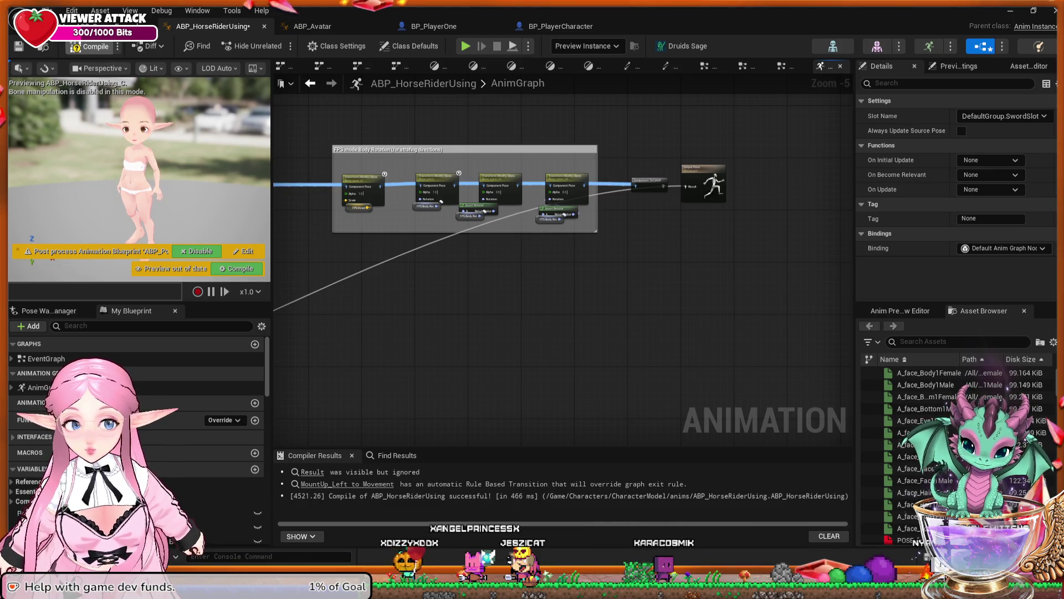
{"action": "key", "text": "F7"}
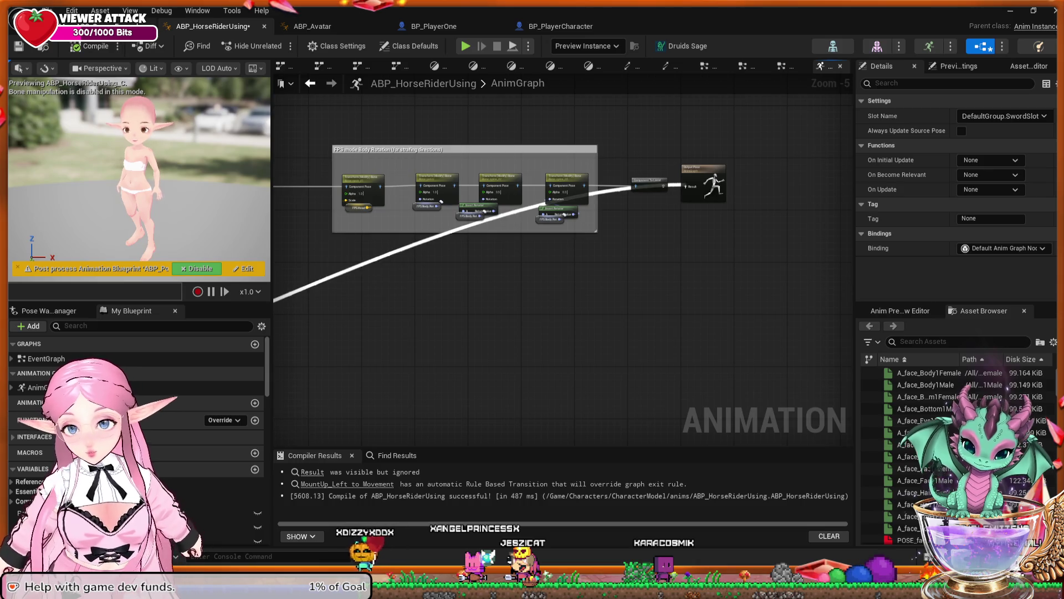
{"action": "key", "text": "ctrl+Tab"}
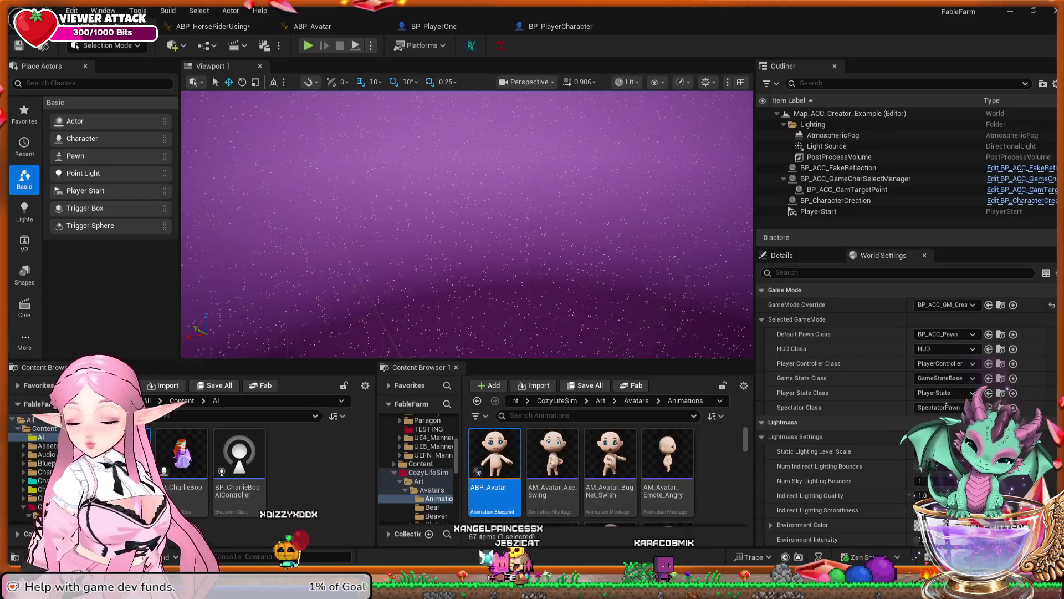
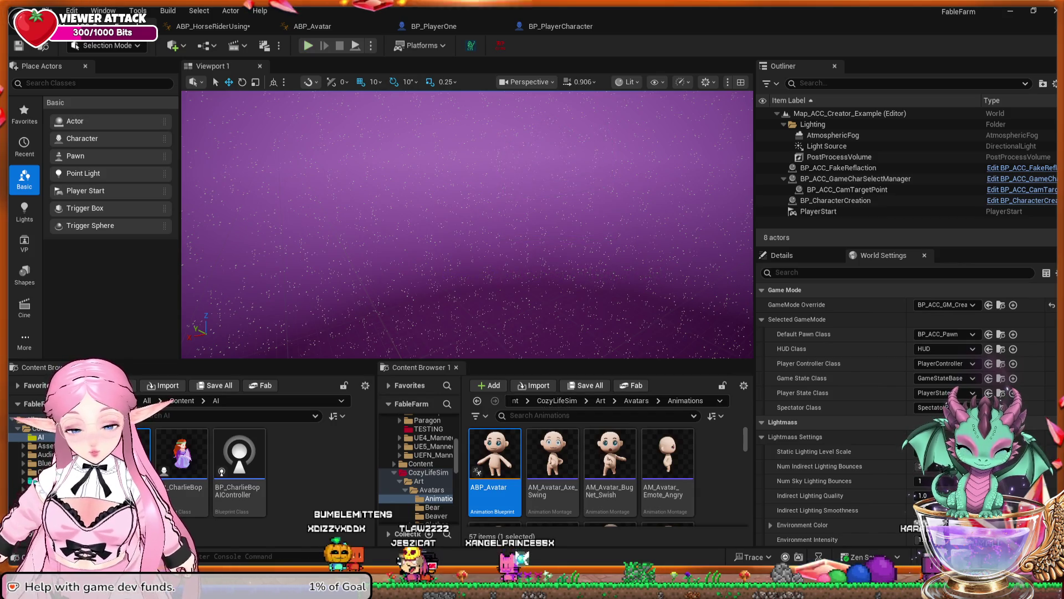
Launch a play-in-editor session as server with the listed character
{"action": "left_click", "coordinate": [213, 26]}
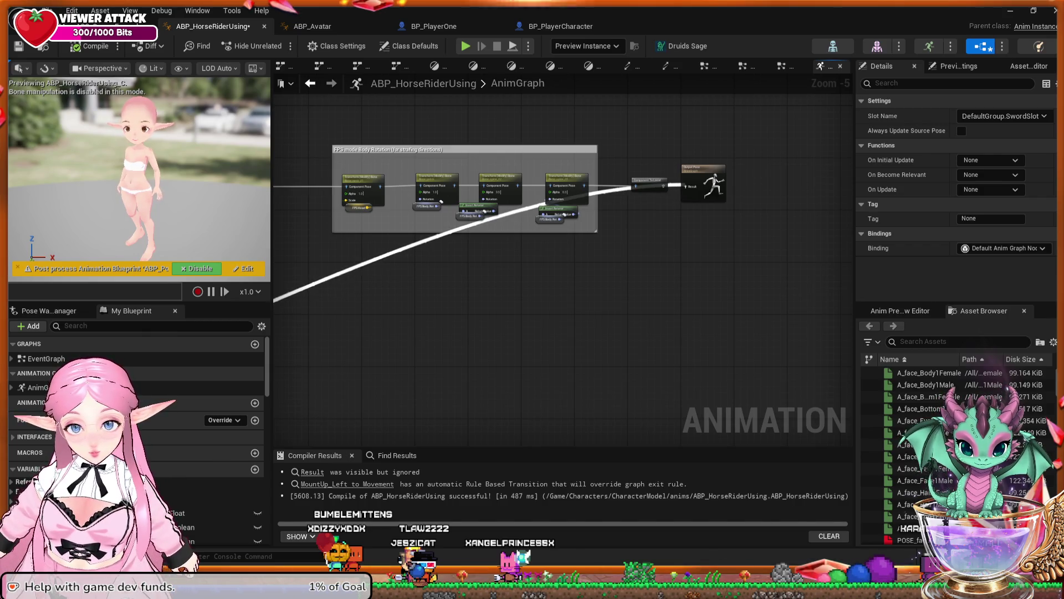
{"action": "key", "text": "ctrl+Tab"}
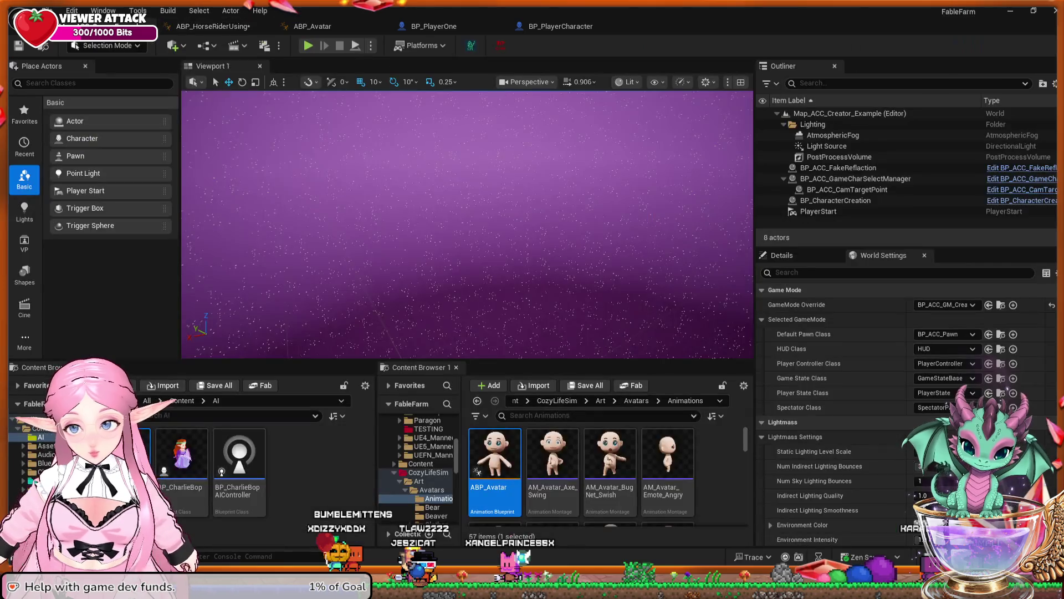
{"action": "key", "text": "alt+p"}
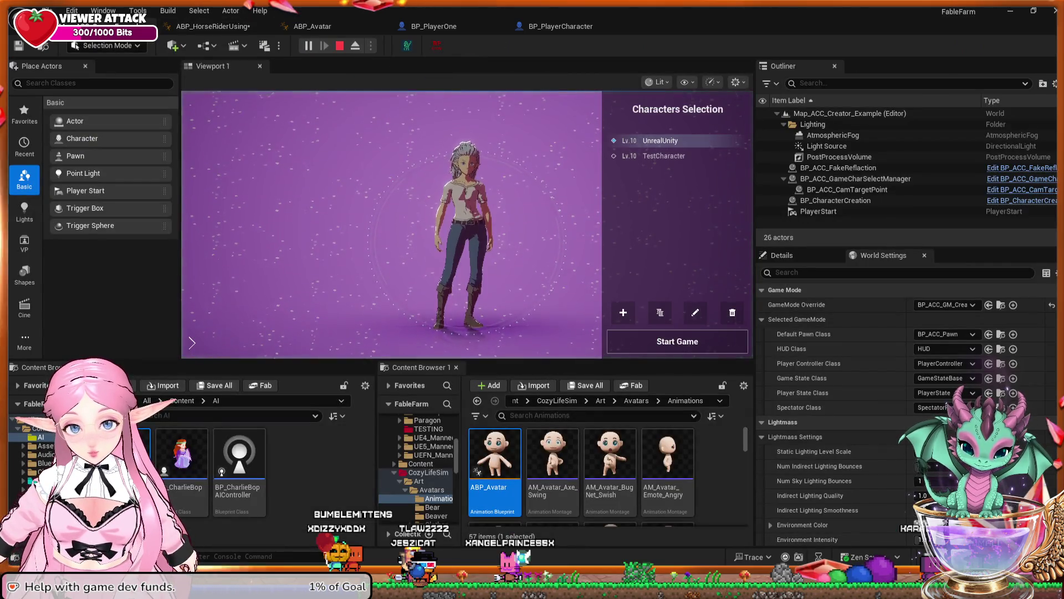
{"action": "left_click", "coordinate": [677, 341]}
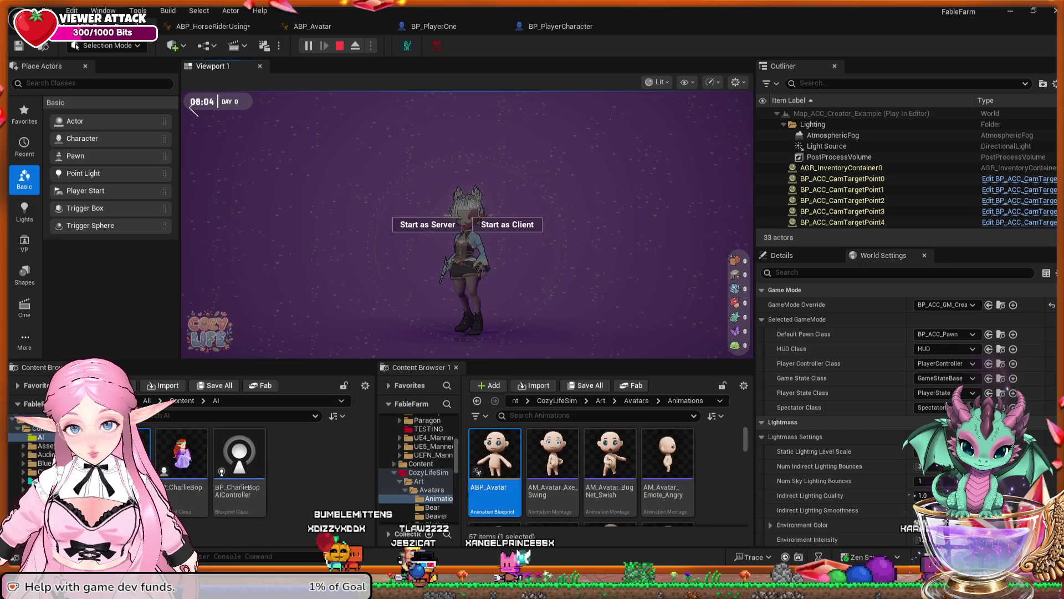
{"action": "left_click", "coordinate": [427, 224]}
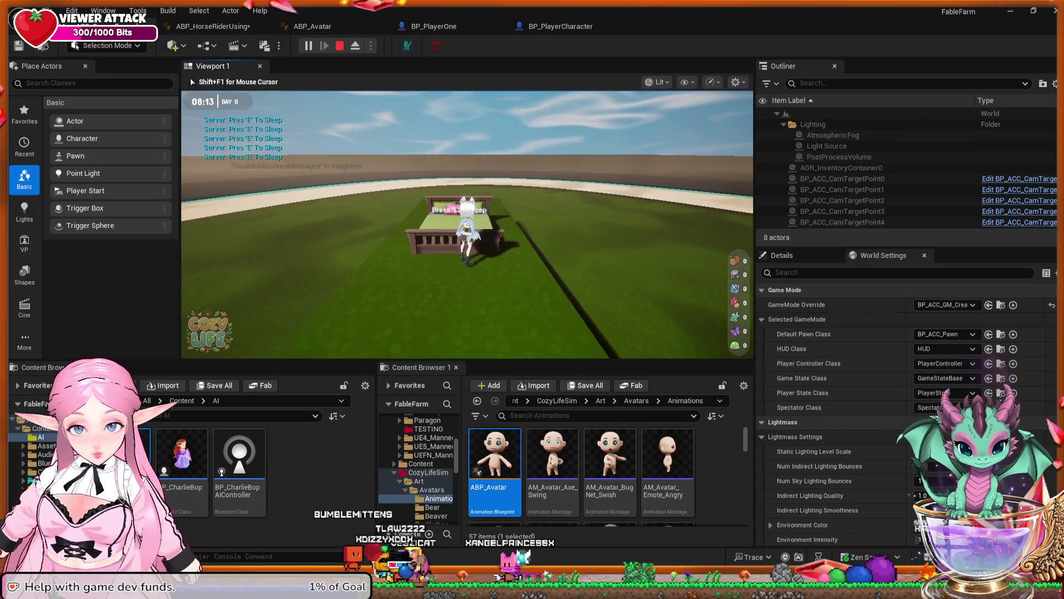
Walk the character from the bed toward the house, then end the session
{"action": "key", "text": "w"}
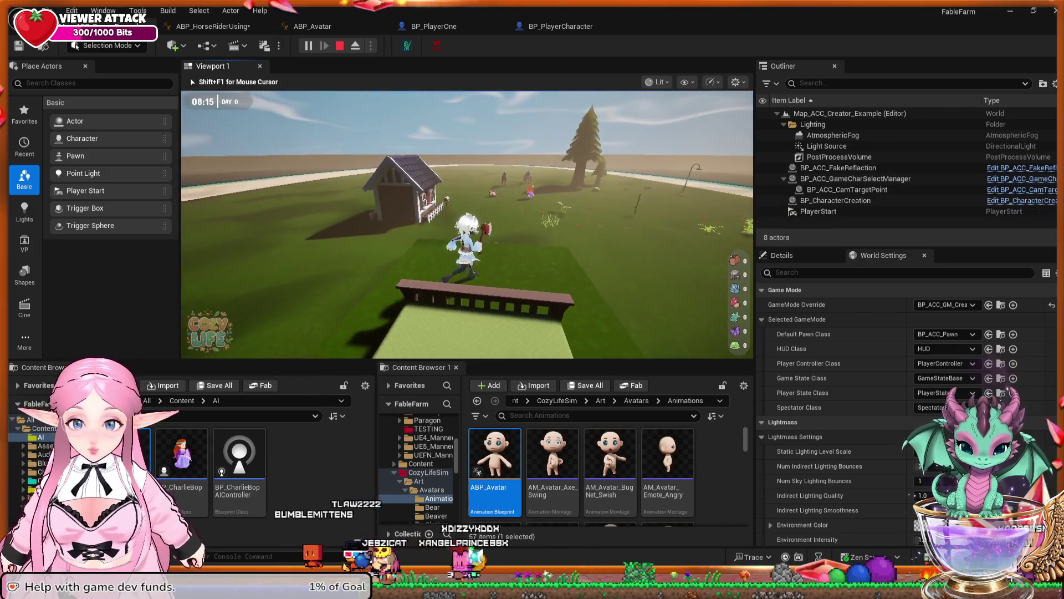
{"action": "key", "text": "w"}
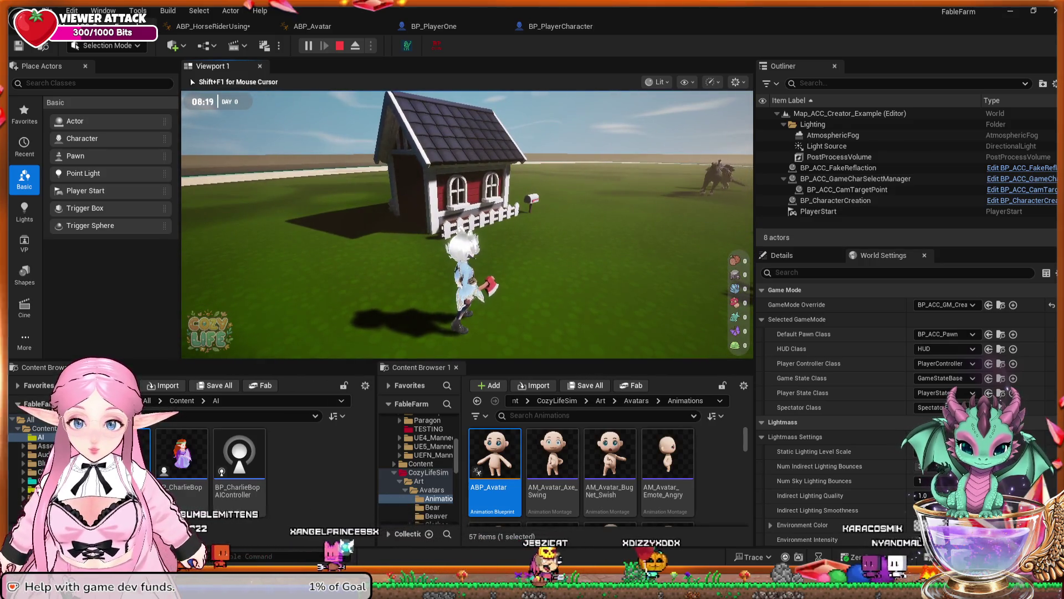
{"action": "key", "text": "w"}
{"action": "key", "text": "Escape"}
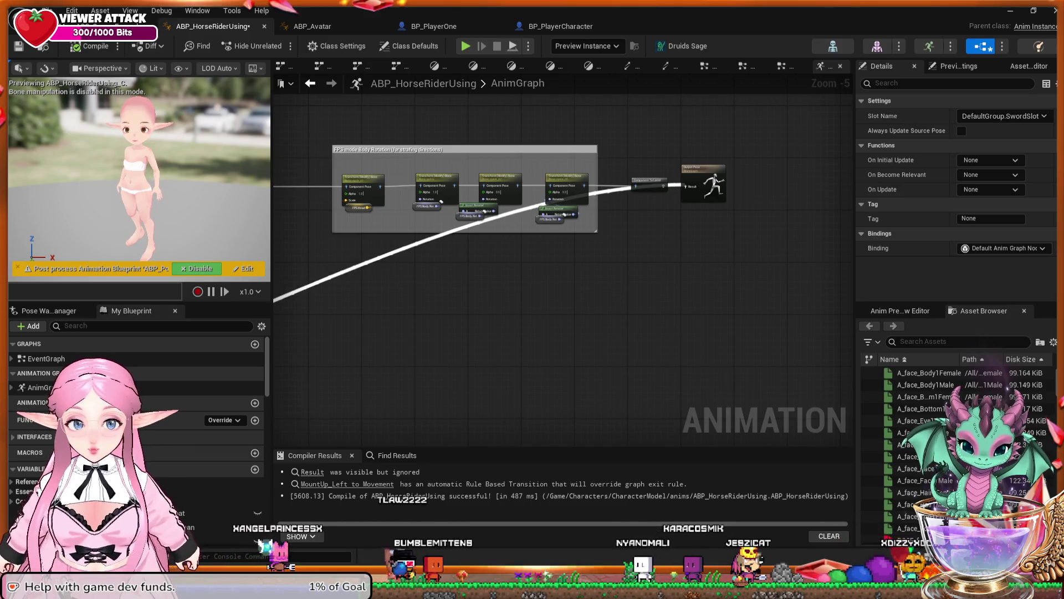
Save ABP_HorseRiderUsing and pan to the FishingRod, Net and Sword Layered blend per bone nodes
{"action": "key", "text": "ctrl+s"}
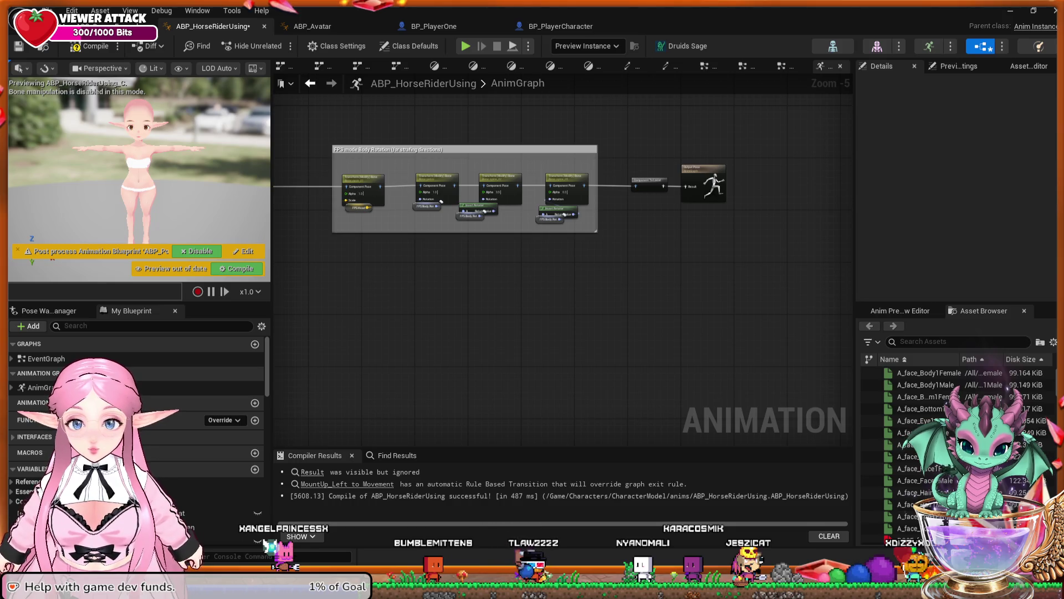
{"action": "scroll", "coordinate": [743, 261], "scroll_direction": "down", "scroll_amount": 2}
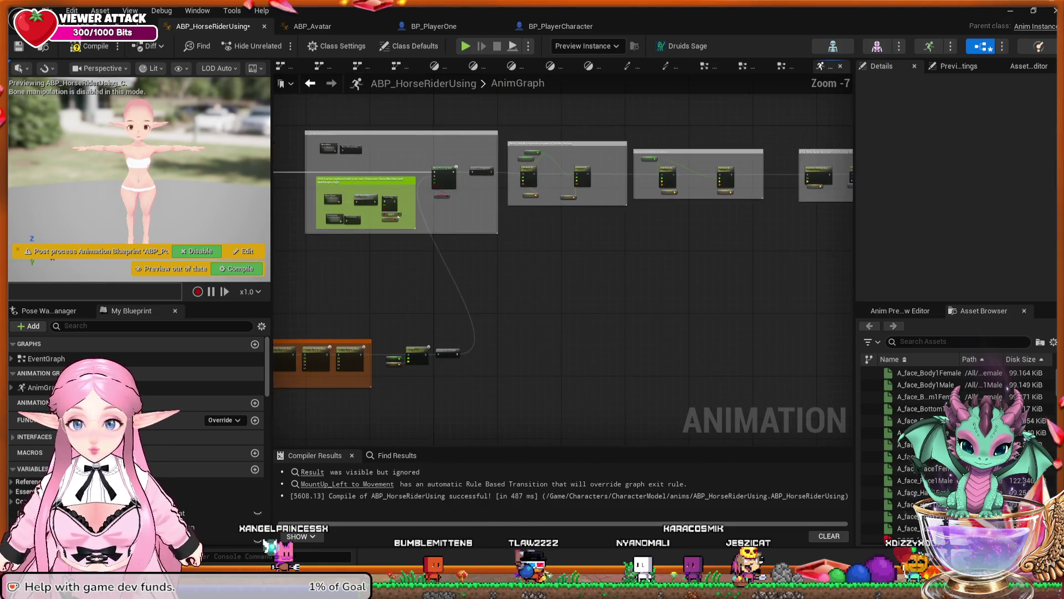
{"action": "left_click_drag", "start_coordinate": [554, 250], "coordinate": [716, 220]}
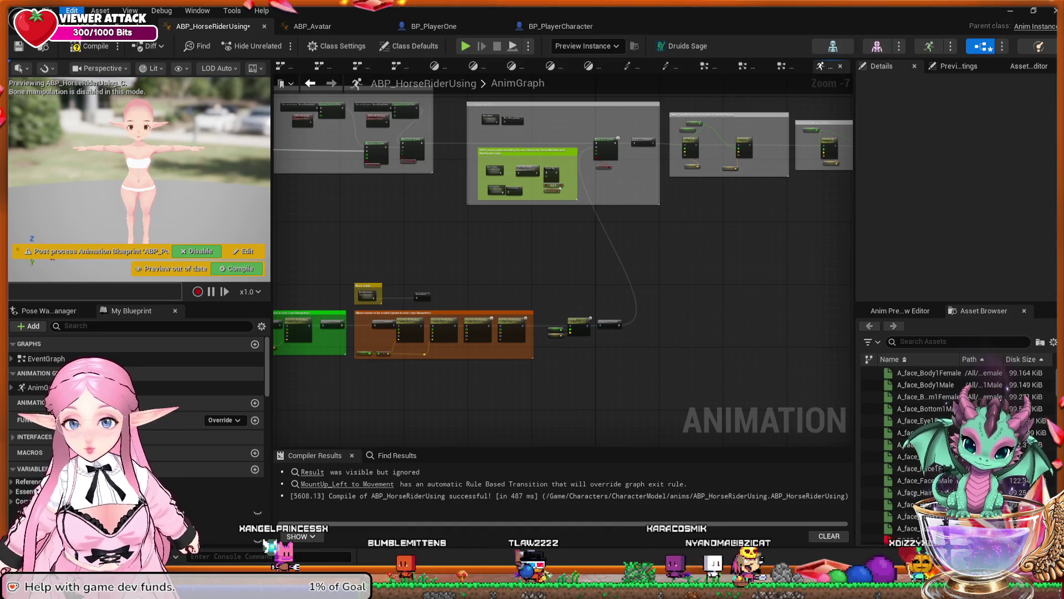
{"action": "key", "text": "ctrl+s"}
{"action": "mouse_move", "coordinate": [378, 276]}
{"action": "left_mouse_down"}
{"action": "mouse_move", "coordinate": [497, 223]}
{"action": "mouse_move", "coordinate": [693, 210]}
{"action": "mouse_move", "coordinate": [667, 202]}
{"action": "mouse_move", "coordinate": [691, 198]}
{"action": "mouse_move", "coordinate": [645, 198]}
{"action": "mouse_move", "coordinate": [729, 197]}
{"action": "left_mouse_up"}
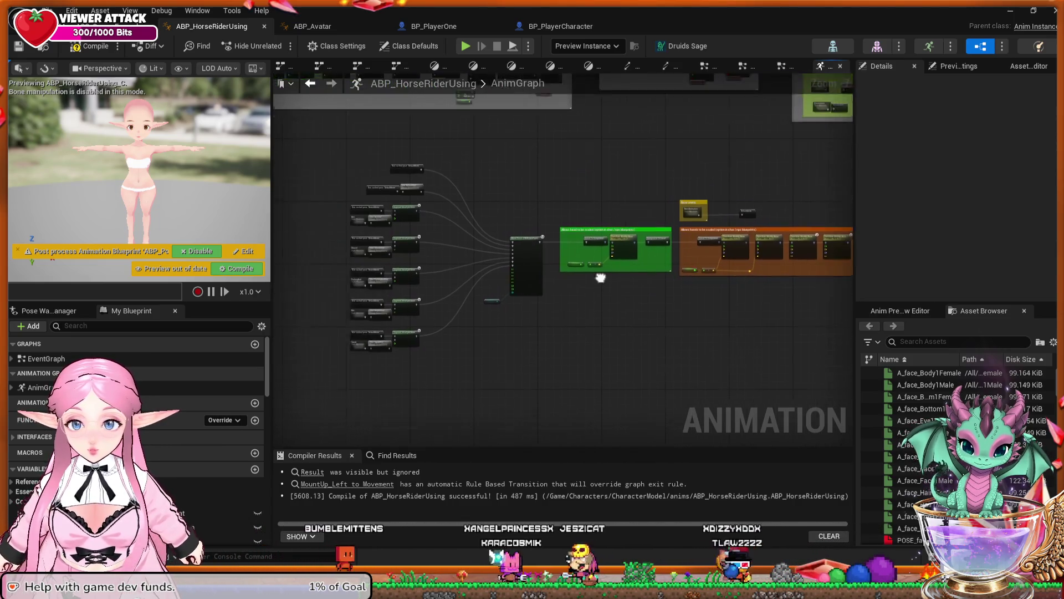
{"action": "scroll", "coordinate": [502, 284], "scroll_direction": "up", "scroll_amount": 3}
{"action": "scroll", "coordinate": [596, 285], "scroll_direction": "up", "scroll_amount": 1}
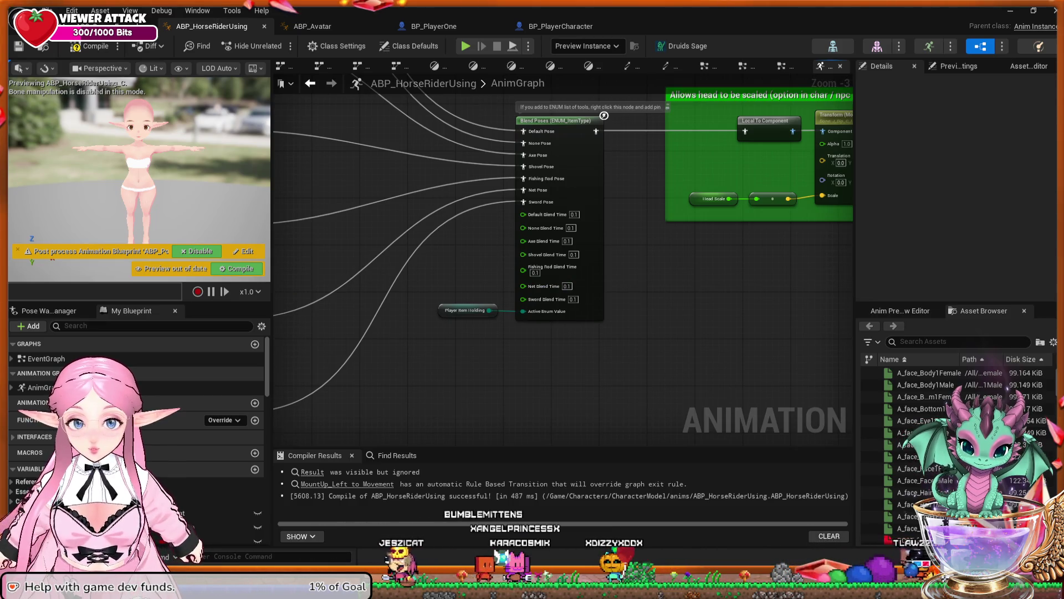
{"action": "left_click_drag", "start_coordinate": [710, 231], "coordinate": [655, 239]}
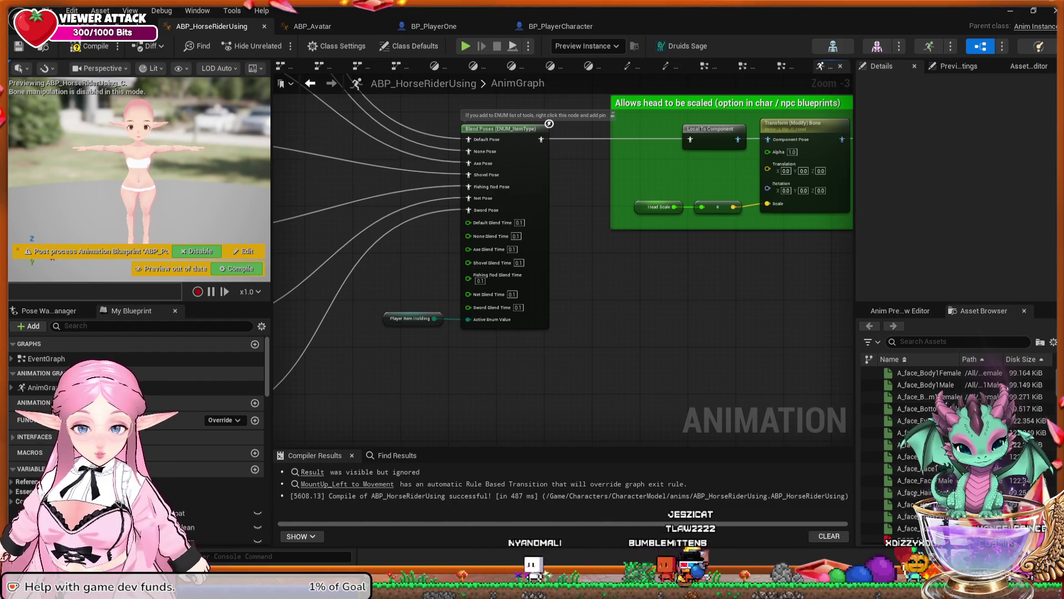
{"action": "mouse_move", "coordinate": [635, 316]}
{"action": "left_mouse_down"}
{"action": "mouse_move", "coordinate": [770, 356]}
{"action": "mouse_move", "coordinate": [876, 368]}
{"action": "left_mouse_up"}
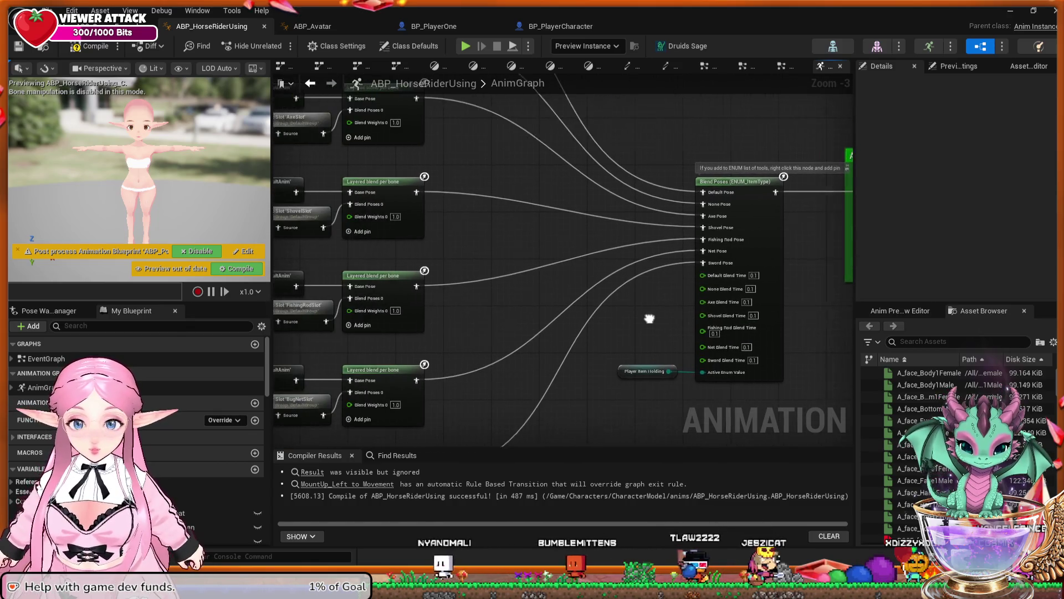
{"action": "mouse_move", "coordinate": [521, 310]}
{"action": "left_mouse_down"}
{"action": "mouse_move", "coordinate": [655, 249]}
{"action": "mouse_move", "coordinate": [693, 136]}
{"action": "left_mouse_up"}
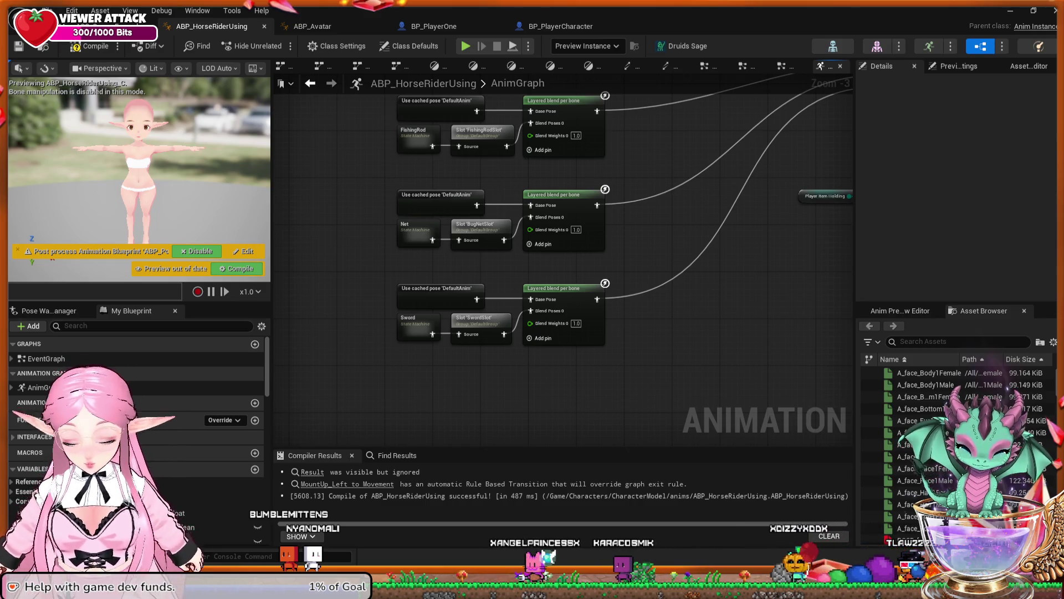
Paste a Branch node and wire an Is Sword Swinging getter into its Condition
{"action": "key", "text": "ctrl+v"}
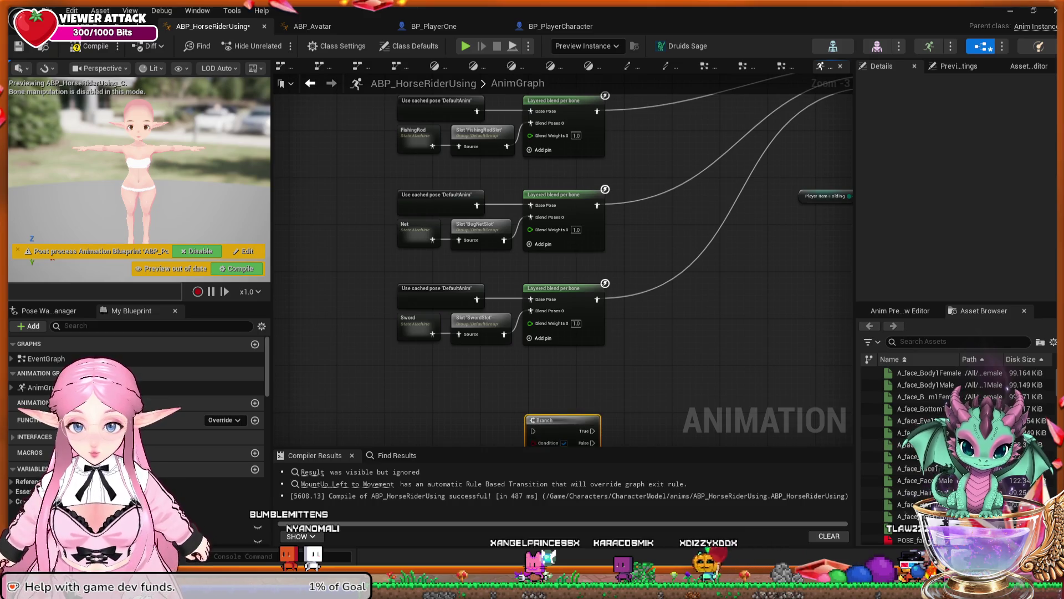
{"action": "scroll", "coordinate": [460, 354], "scroll_direction": "down", "scroll_amount": 3}
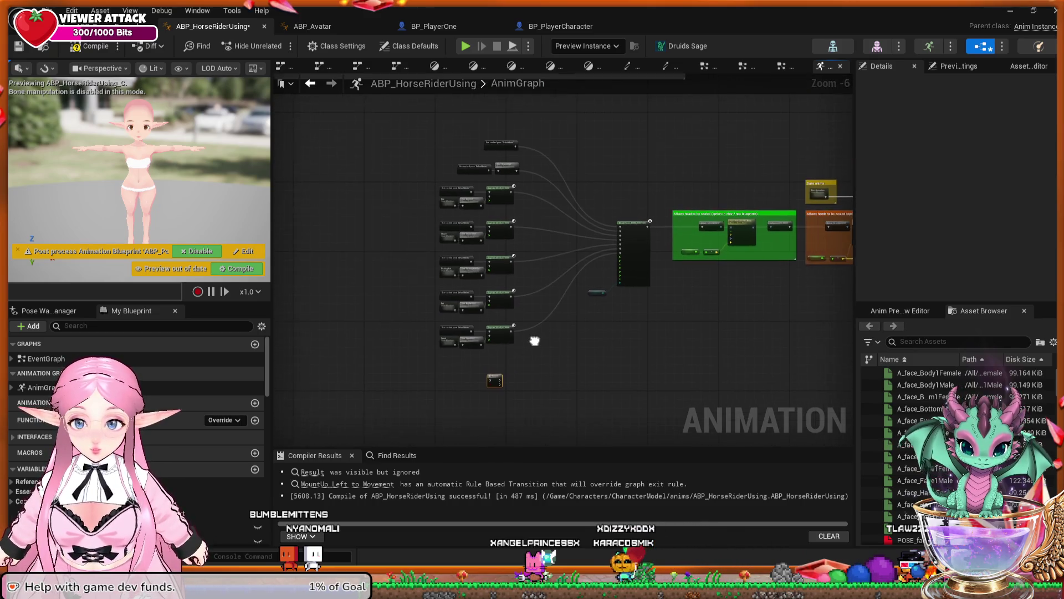
{"action": "scroll", "coordinate": [536, 355], "scroll_direction": "up", "scroll_amount": 2}
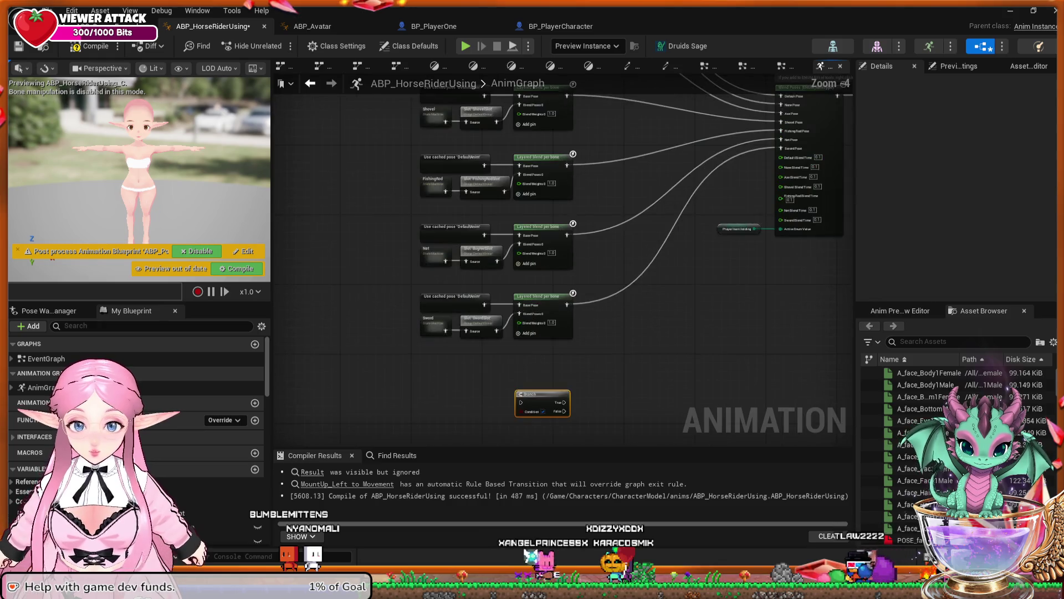
{"action": "scroll", "coordinate": [590, 368], "scroll_direction": "up", "scroll_amount": 1}
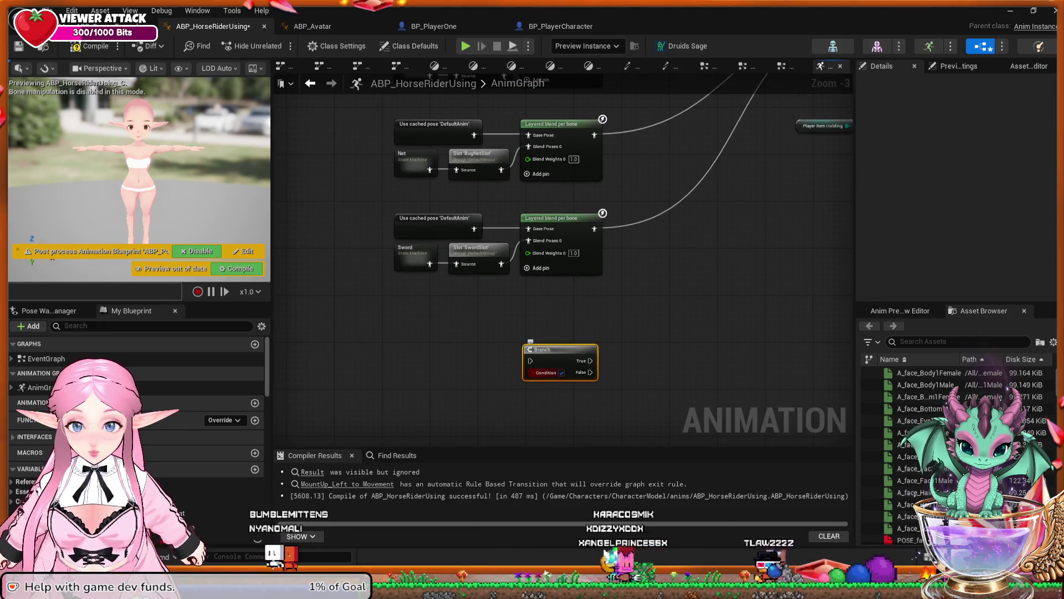
{"action": "left_click_drag", "start_coordinate": [531, 373], "coordinate": [502, 377]}
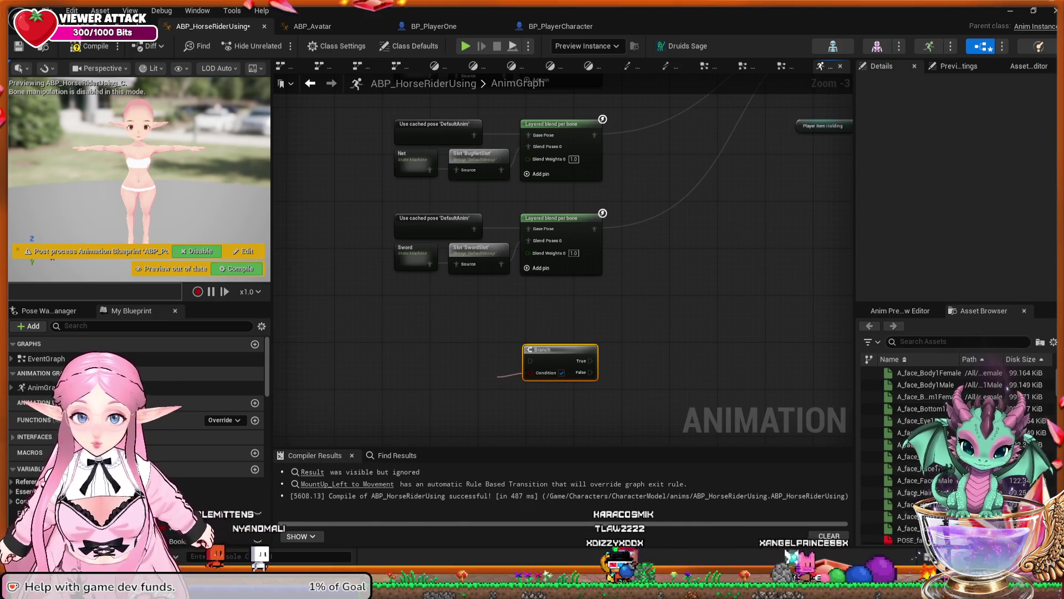
{"action": "left_click_drag", "start_coordinate": [498, 376], "coordinate": [483, 385]}
{"action": "left_click_drag", "start_coordinate": [546, 349], "coordinate": [529, 318]}
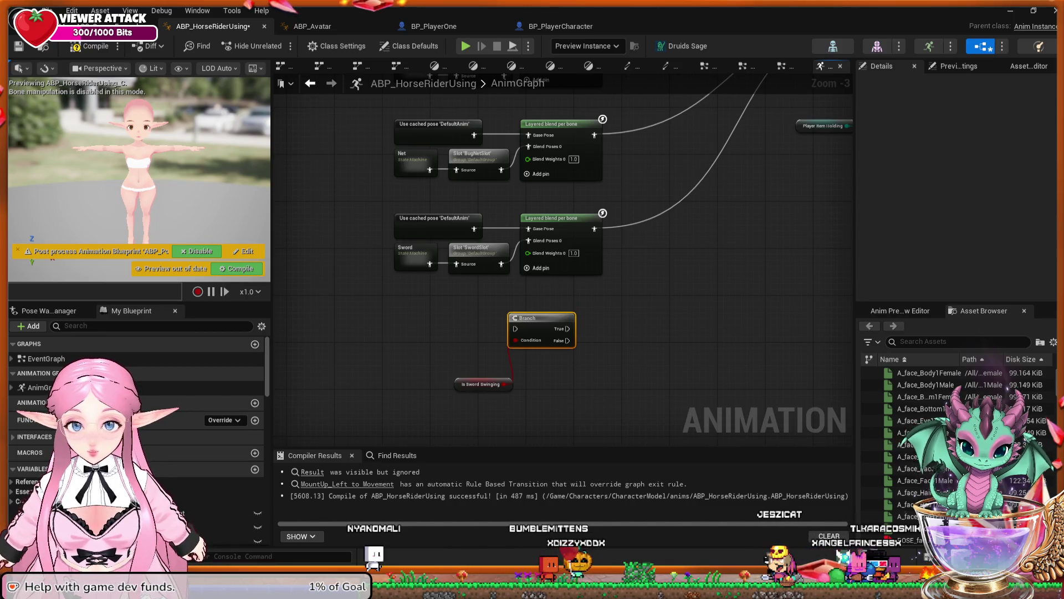
{"action": "left_click_drag", "start_coordinate": [546, 318], "coordinate": [559, 318]}
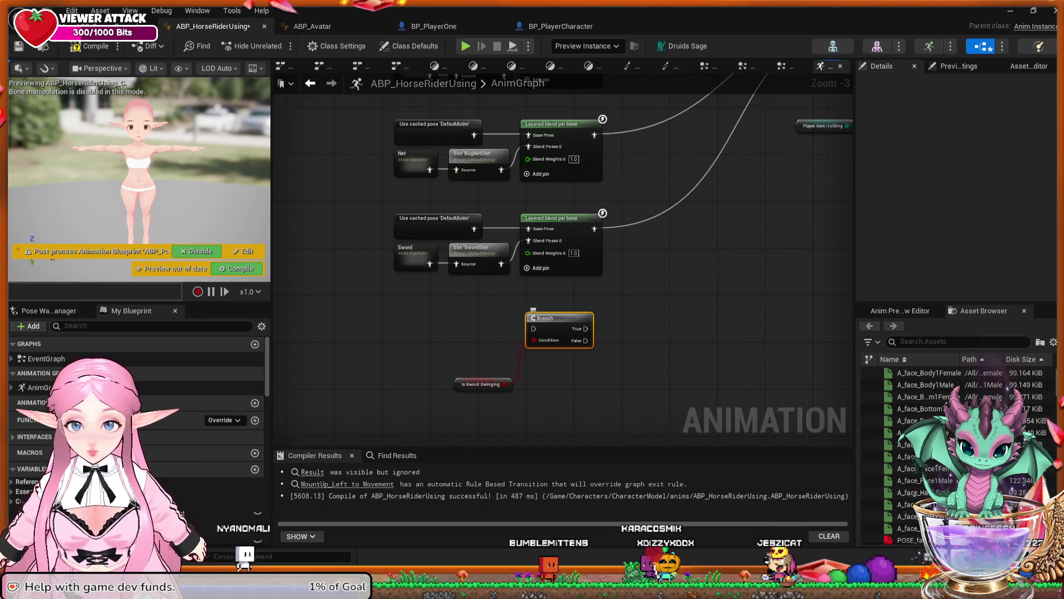
Duplicate the DefaultAnim cached pose node and place the copy left of the Branch
{"action": "left_click", "coordinate": [438, 223]}
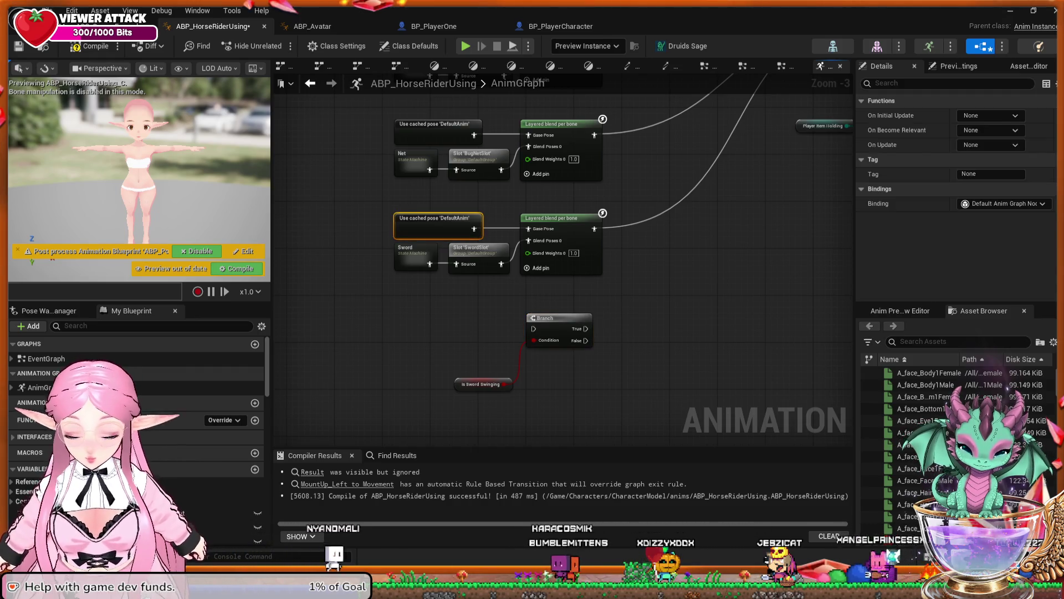
{"action": "key", "text": "ctrl+w"}
{"action": "mouse_move", "coordinate": [438, 223]}
{"action": "left_mouse_down"}
{"action": "mouse_move", "coordinate": [478, 279]}
{"action": "mouse_move", "coordinate": [461, 322]}
{"action": "mouse_move", "coordinate": [534, 328]}
{"action": "left_mouse_up"}
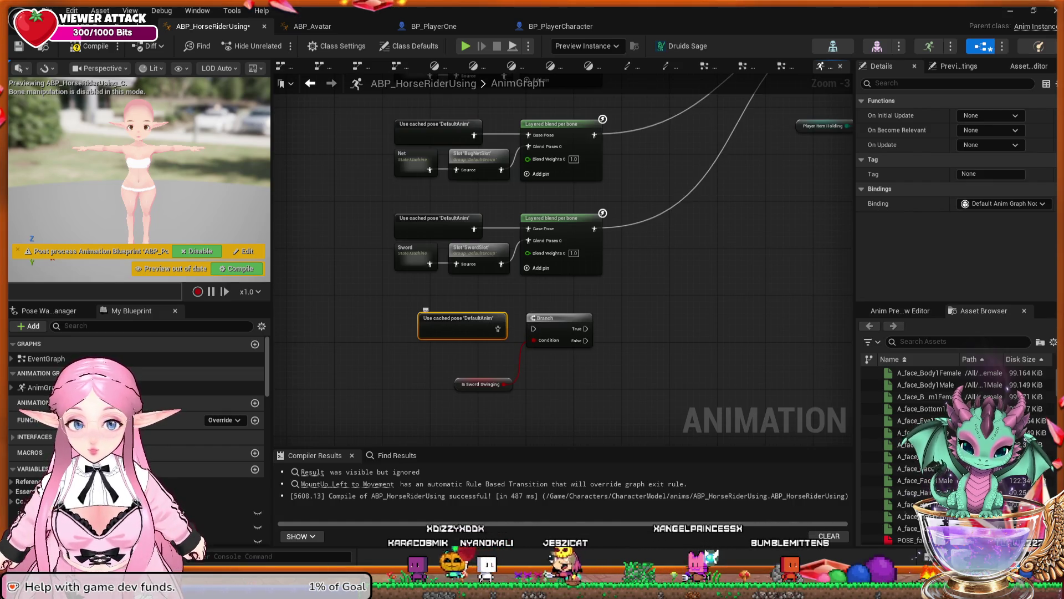
{"action": "left_click", "coordinate": [559, 318]}
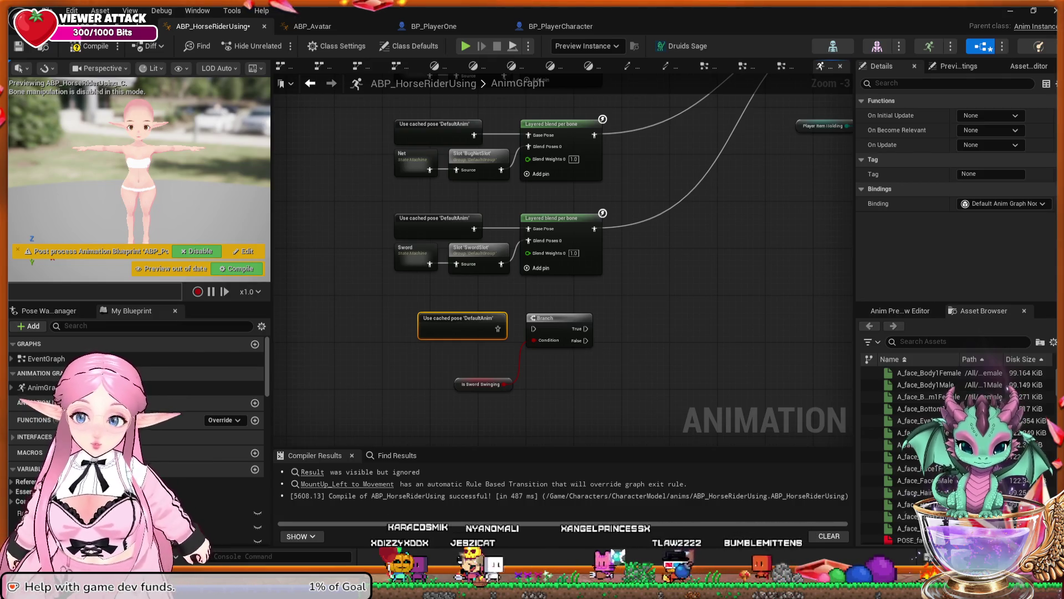
{"action": "key", "text": "Escape"}
Delete the reroute node before the Branch, then select and delete the Branch and Is Sword Swinging nodes
{"action": "mouse_move", "coordinate": [554, 388]}
{"action": "left_mouse_down"}
{"action": "mouse_move", "coordinate": [537, 387]}
{"action": "mouse_move", "coordinate": [562, 376]}
{"action": "mouse_move", "coordinate": [557, 403]}
{"action": "mouse_move", "coordinate": [327, 455]}
{"action": "mouse_move", "coordinate": [382, 366]}
{"action": "mouse_move", "coordinate": [380, 345]}
{"action": "mouse_move", "coordinate": [347, 352]}
{"action": "mouse_move", "coordinate": [333, 383]}
{"action": "mouse_move", "coordinate": [325, 372]}
{"action": "mouse_move", "coordinate": [654, 219]}
{"action": "mouse_move", "coordinate": [454, 333]}
{"action": "left_mouse_up"}
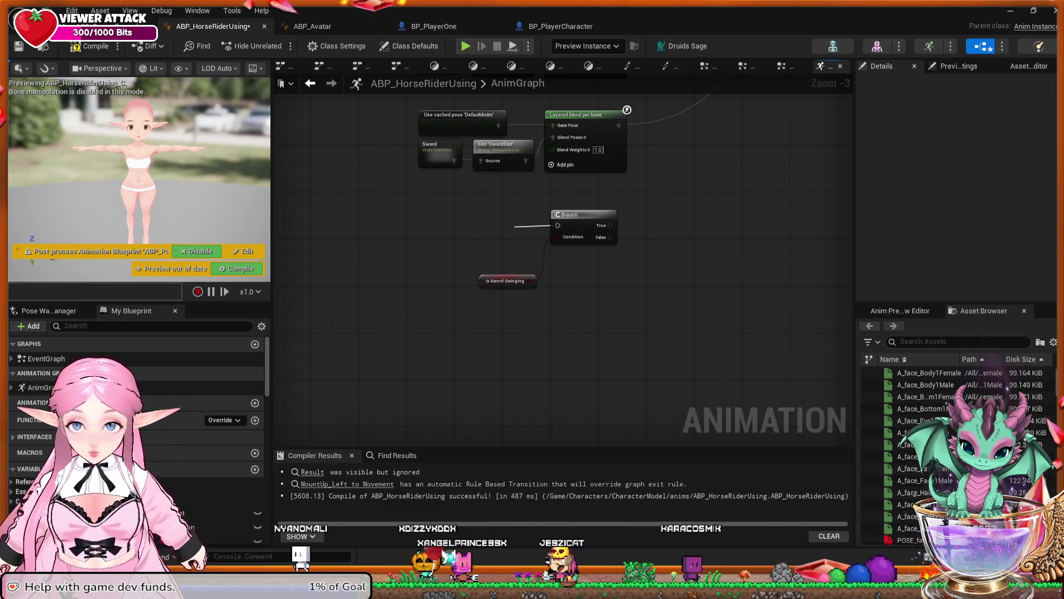
{"action": "left_click", "coordinate": [522, 225]}
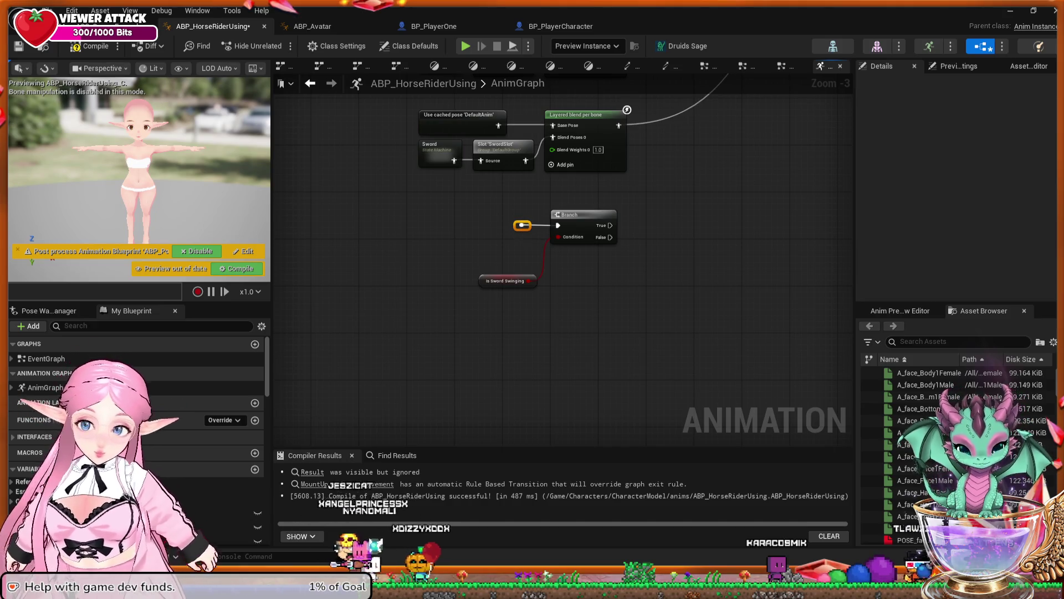
{"action": "key", "text": "Delete"}
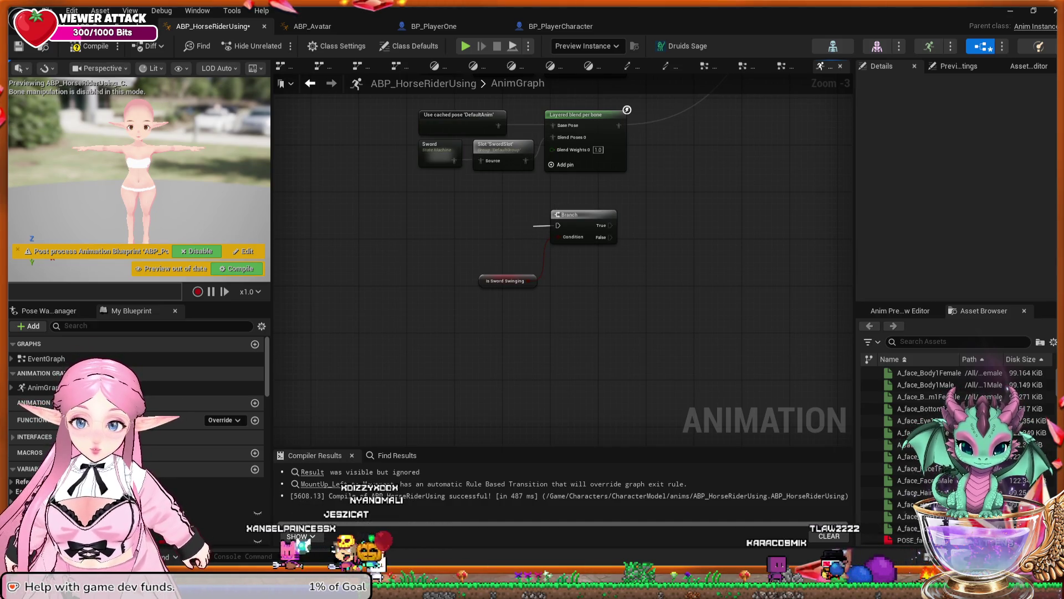
{"action": "left_click_drag", "start_coordinate": [558, 225], "coordinate": [534, 225]}
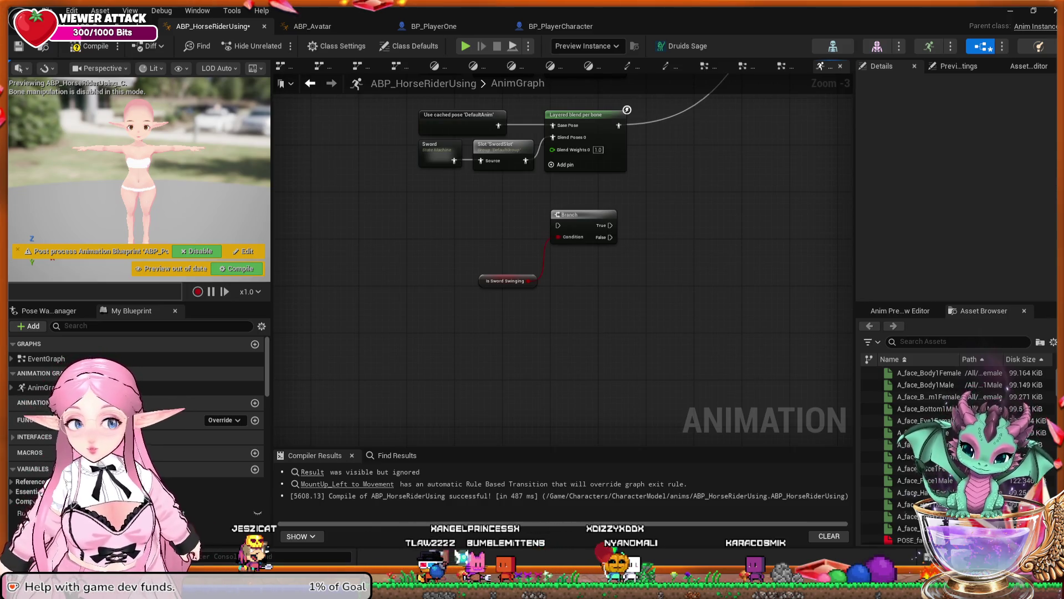
{"action": "left_click_drag", "start_coordinate": [473, 227], "coordinate": [668, 331]}
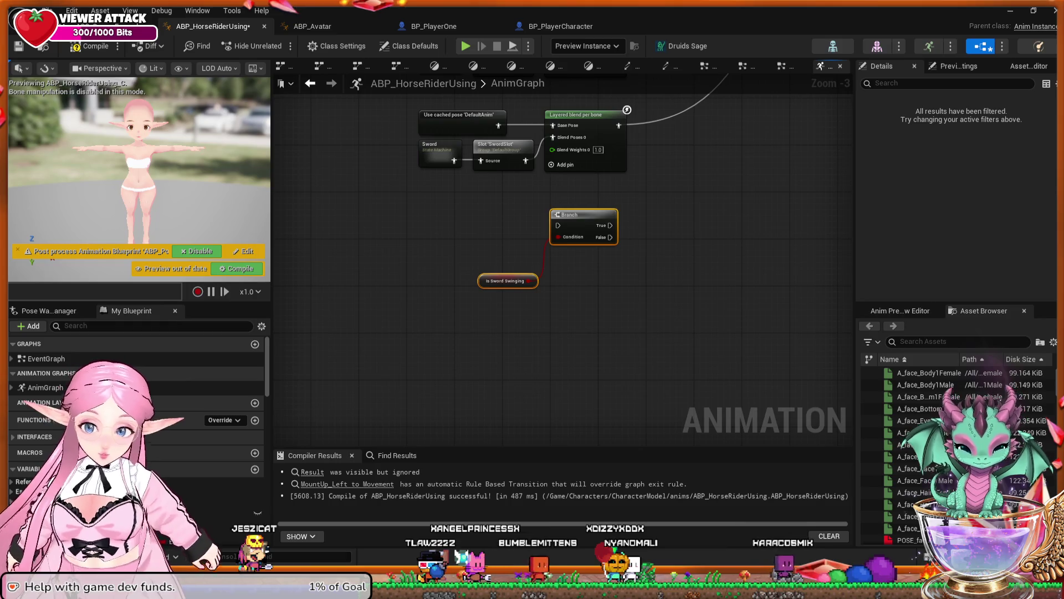
{"action": "key", "text": "Delete"}
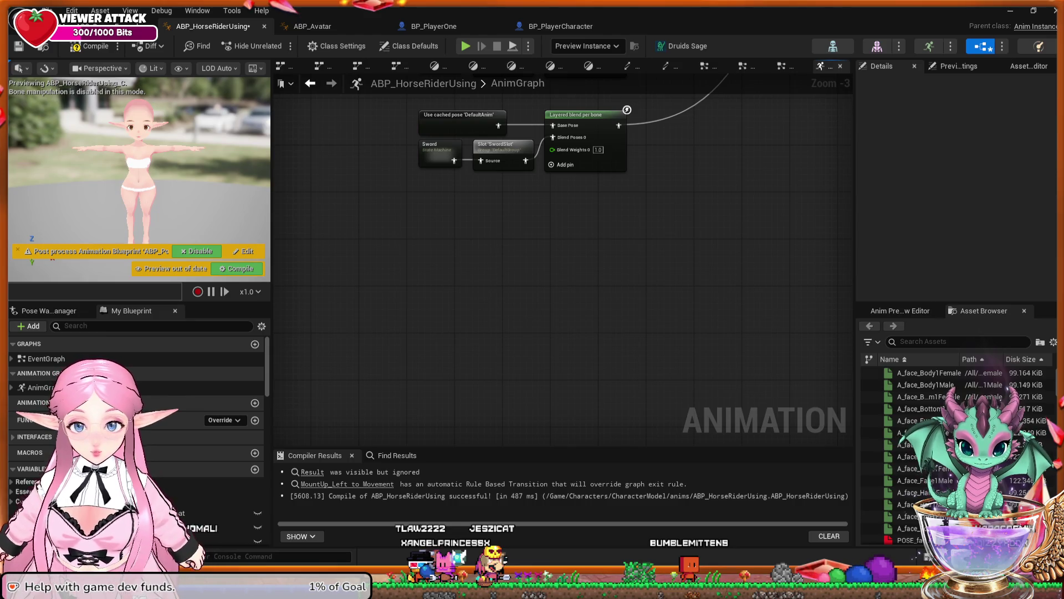
Check the Net blend nodes above, then save ABP_HorseRiderUsing
{"action": "left_click_drag", "start_coordinate": [571, 195], "coordinate": [558, 307]}
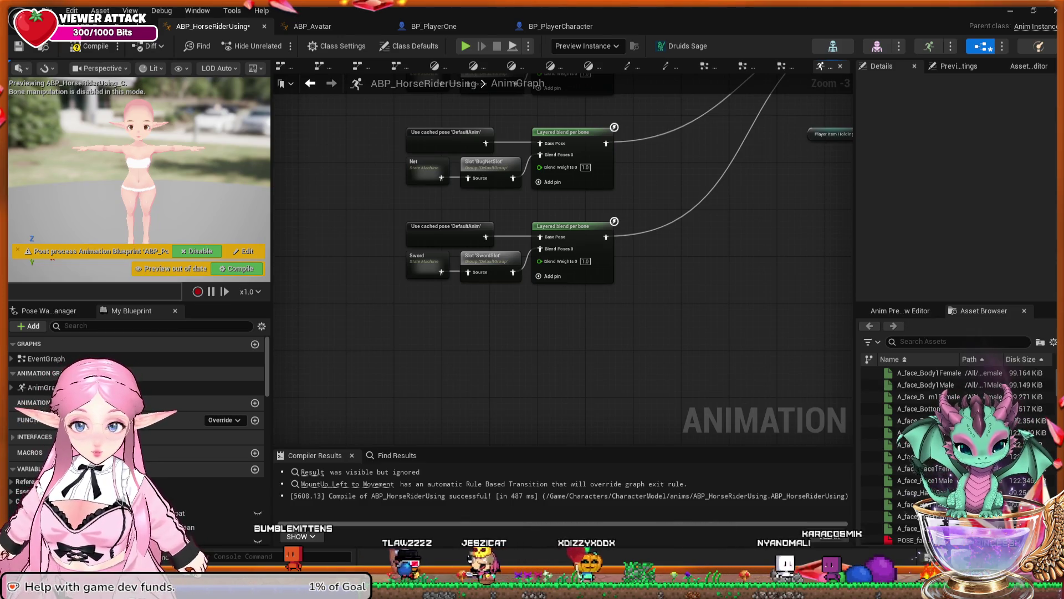
{"action": "key", "text": "ctrl+s"}
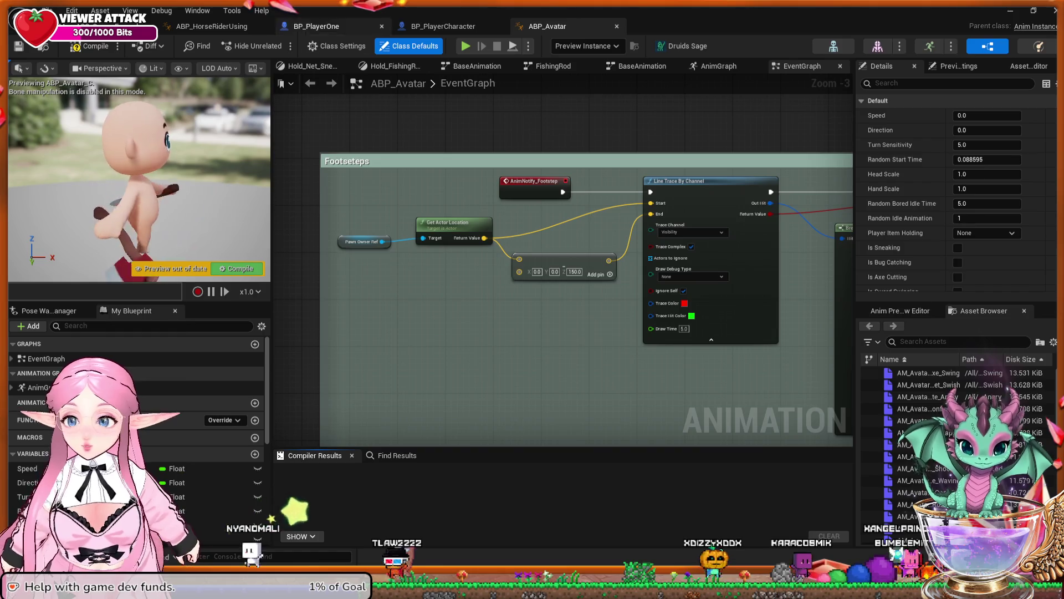
{"action": "left_click", "coordinate": [212, 26]}
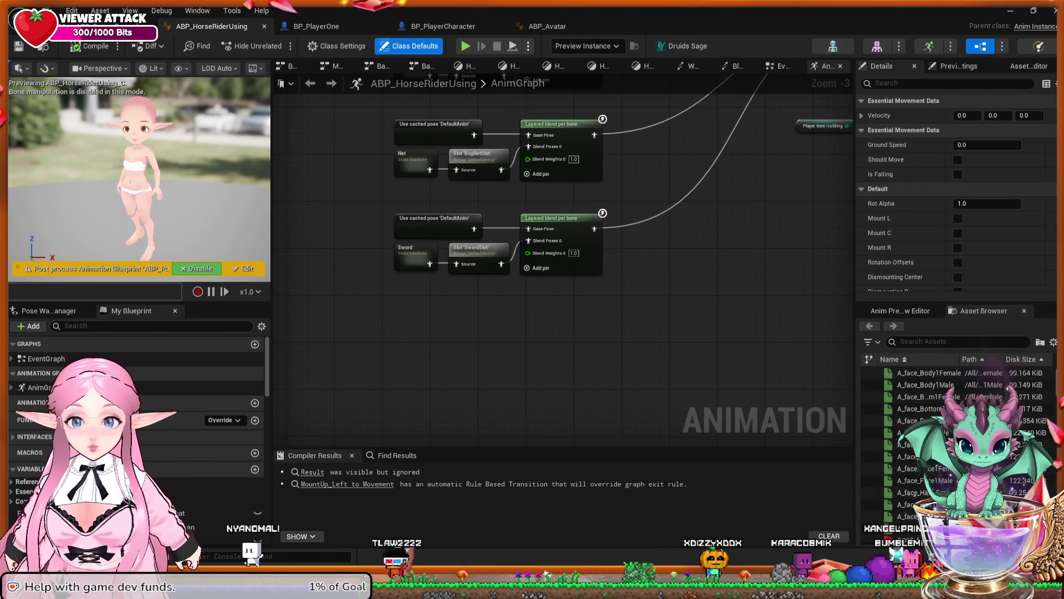
Switch to the level editor tab showing Viewport 1, the Outliner and Content Browsers
{"action": "left_click", "coordinate": [111, 26]}
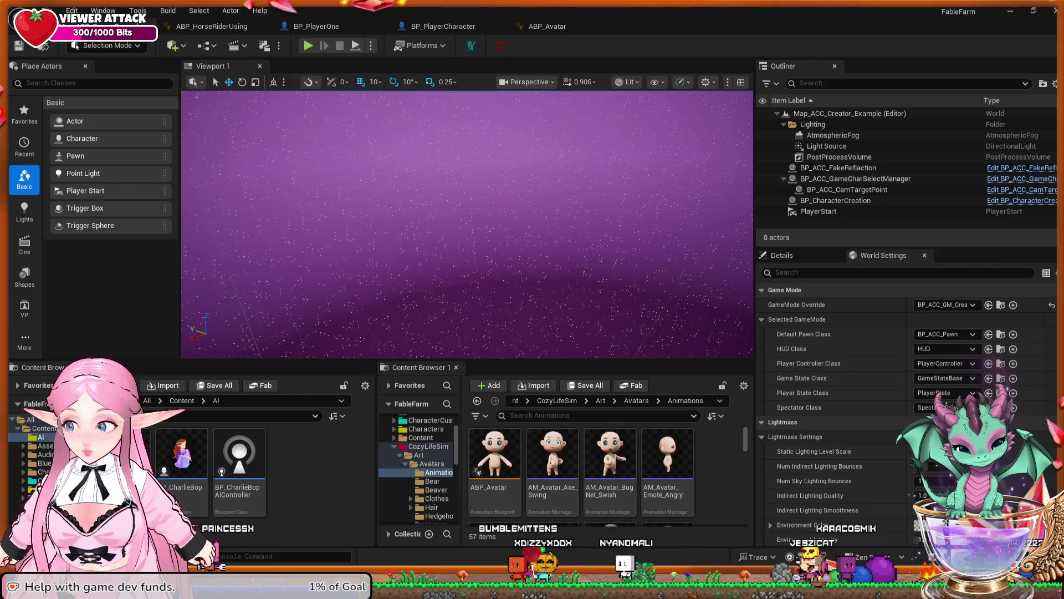
Step through the ABP_Avatar and BP_PlayerCharacter tabs to the BP_PlayerOne blueprint
{"action": "left_click", "coordinate": [547, 26]}
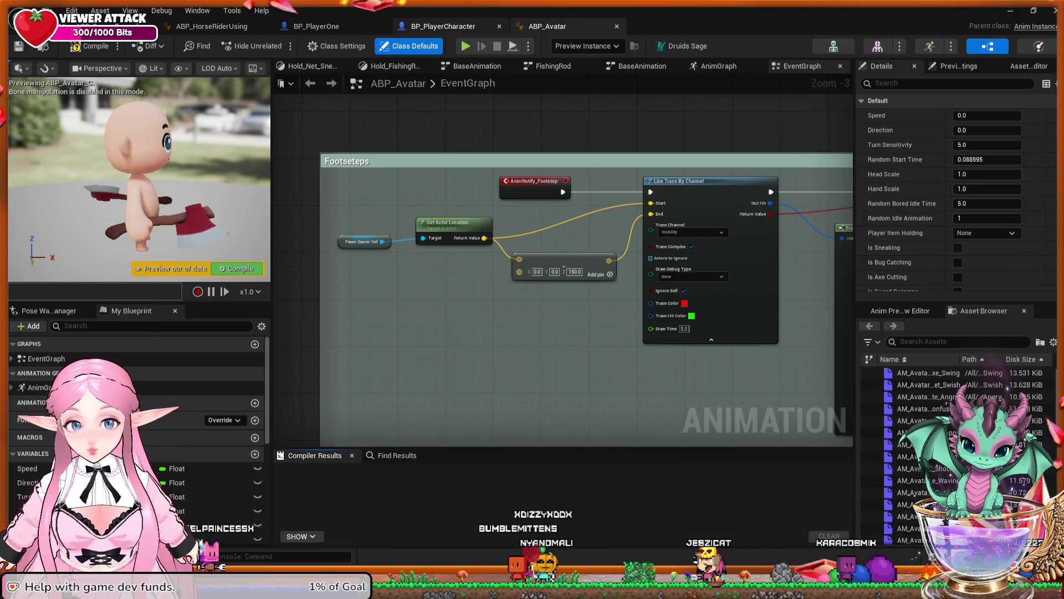
{"action": "left_click", "coordinate": [443, 26]}
{"action": "left_click", "coordinate": [316, 26]}
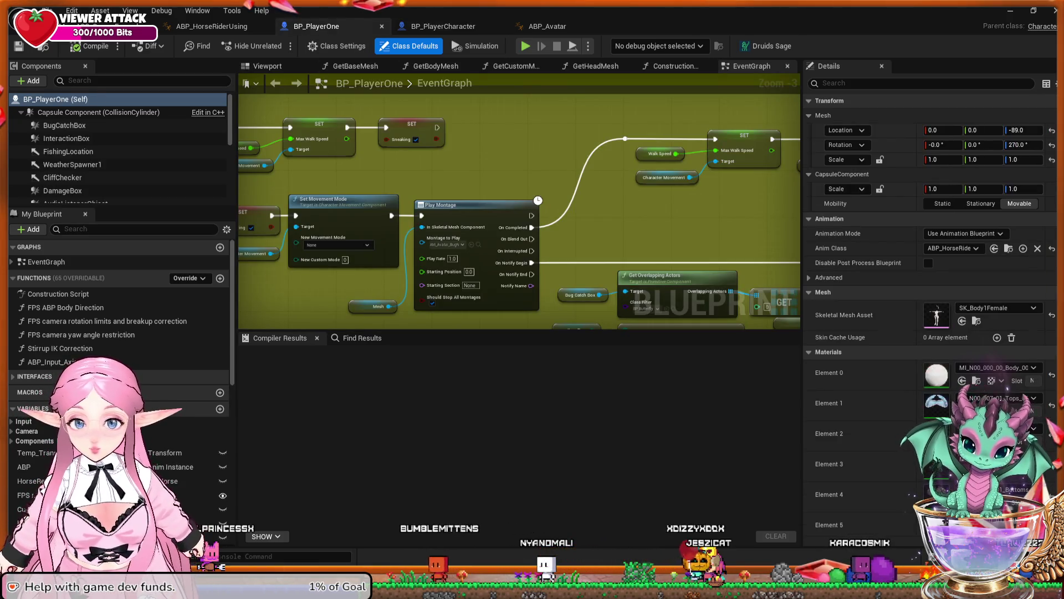
Scan the EventGraph's action blocks past SWORD SWINGING down to the AXE CUTTING block
{"action": "scroll", "coordinate": [520, 201], "scroll_direction": "down", "scroll_amount": 2}
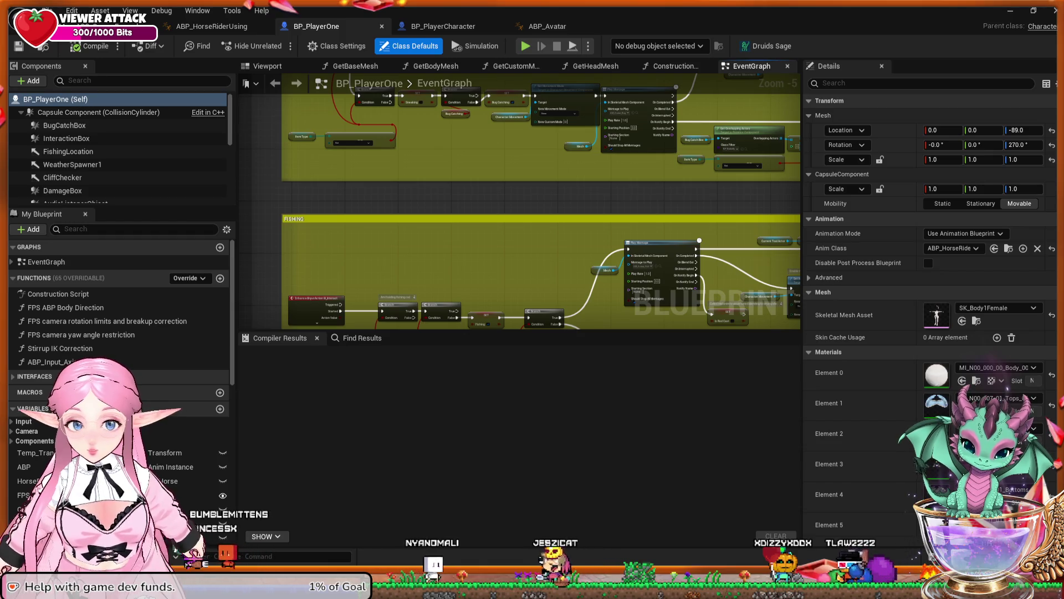
{"action": "scroll", "coordinate": [477, 266], "scroll_direction": "down", "scroll_amount": 2}
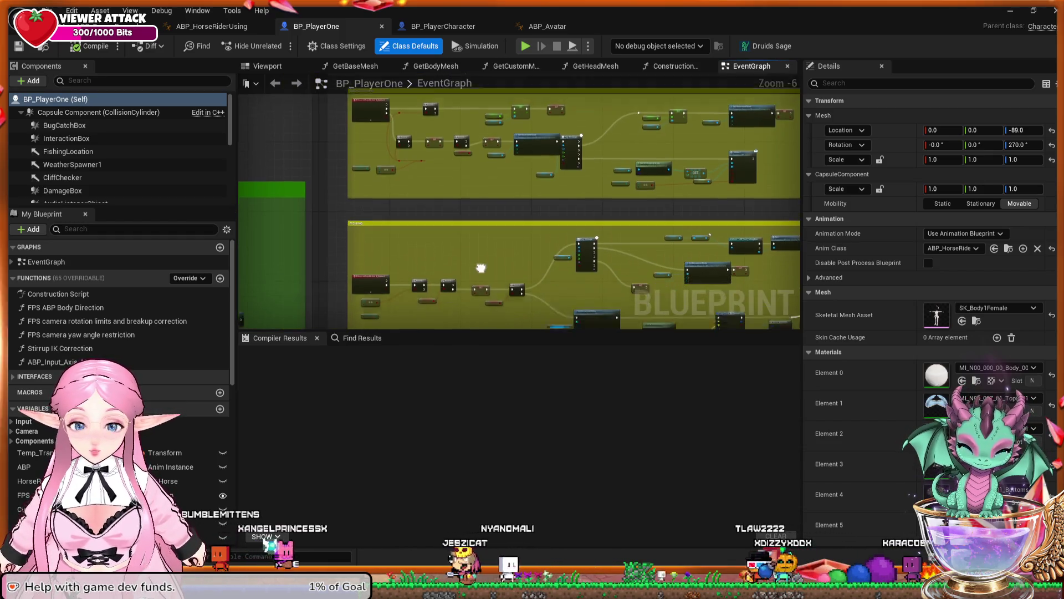
{"action": "scroll", "coordinate": [419, 139], "scroll_direction": "up", "scroll_amount": 1}
{"action": "left_click_drag", "start_coordinate": [418, 140], "coordinate": [532, 159]}
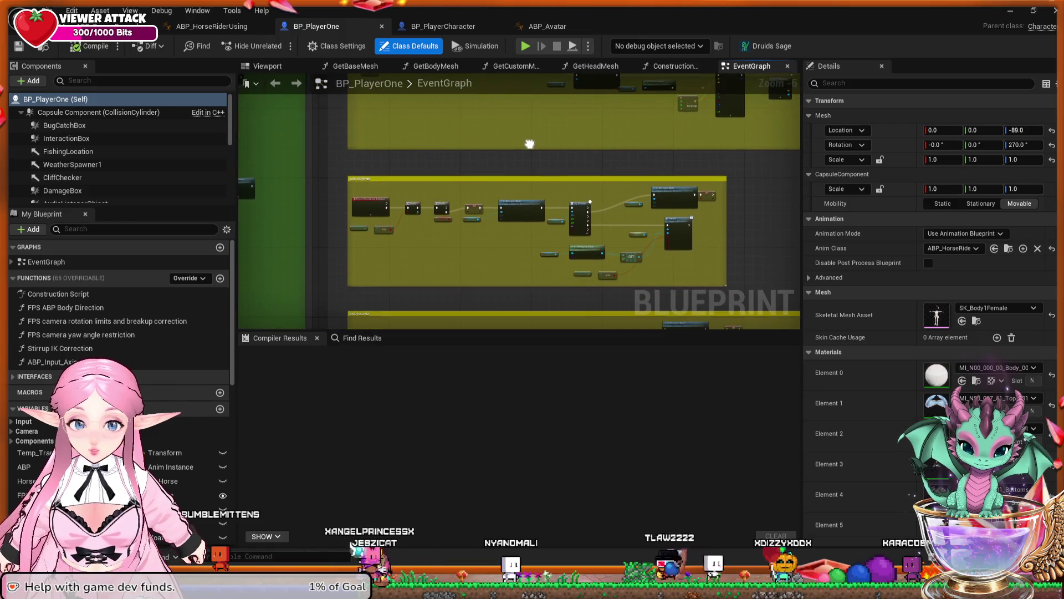
{"action": "scroll", "coordinate": [514, 225], "scroll_direction": "up", "scroll_amount": 2}
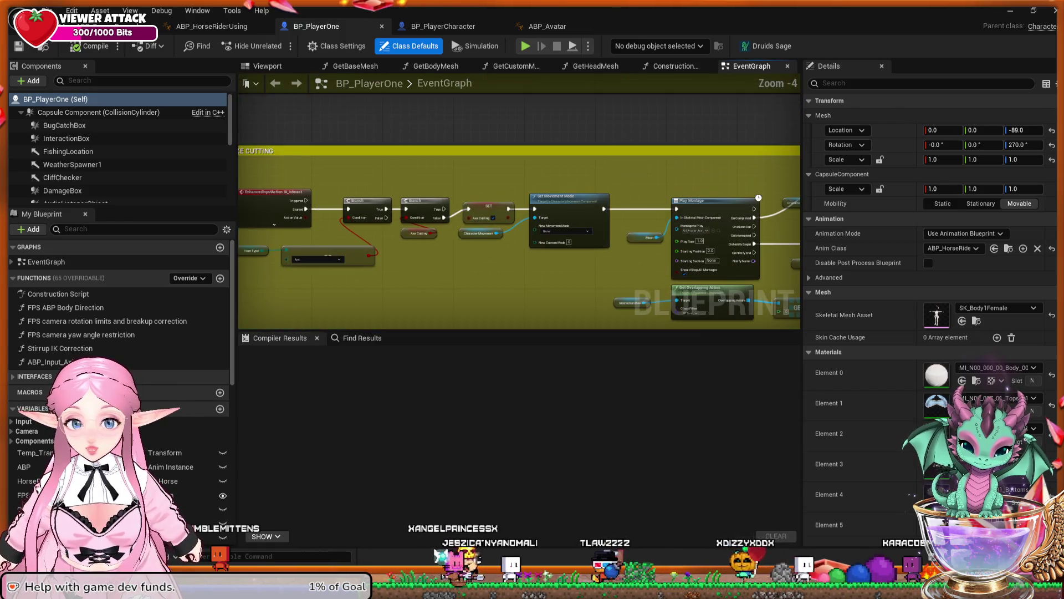
{"action": "scroll", "coordinate": [499, 230], "scroll_direction": "down", "scroll_amount": 1}
{"action": "mouse_move", "coordinate": [499, 231]}
{"action": "left_mouse_down"}
{"action": "mouse_move", "coordinate": [438, 226]}
{"action": "mouse_move", "coordinate": [438, 261]}
{"action": "mouse_move", "coordinate": [438, 66]}
{"action": "left_mouse_up"}
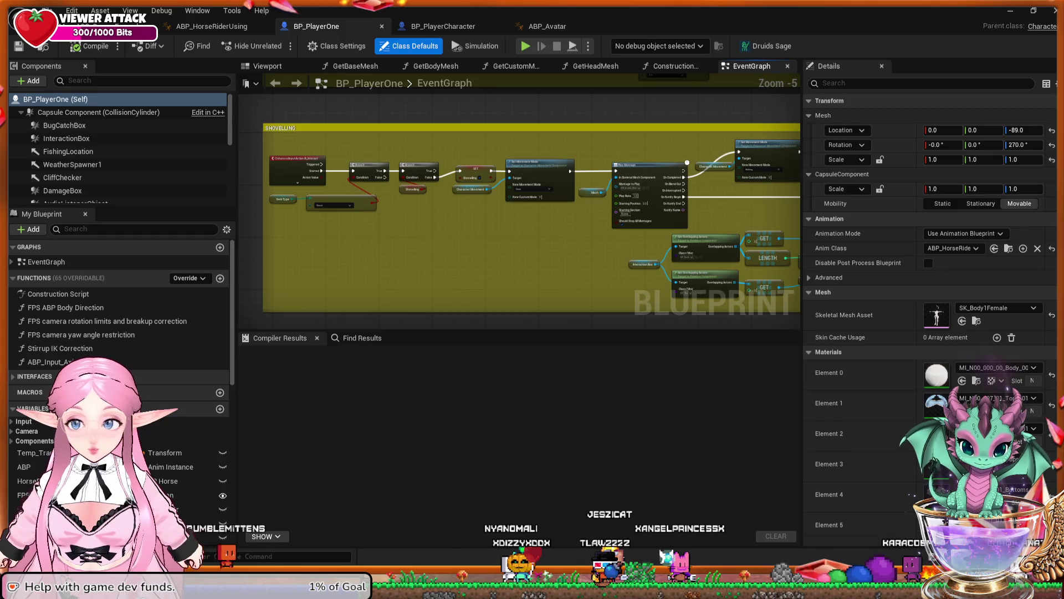
{"action": "left_click_drag", "start_coordinate": [437, 278], "coordinate": [437, 75]}
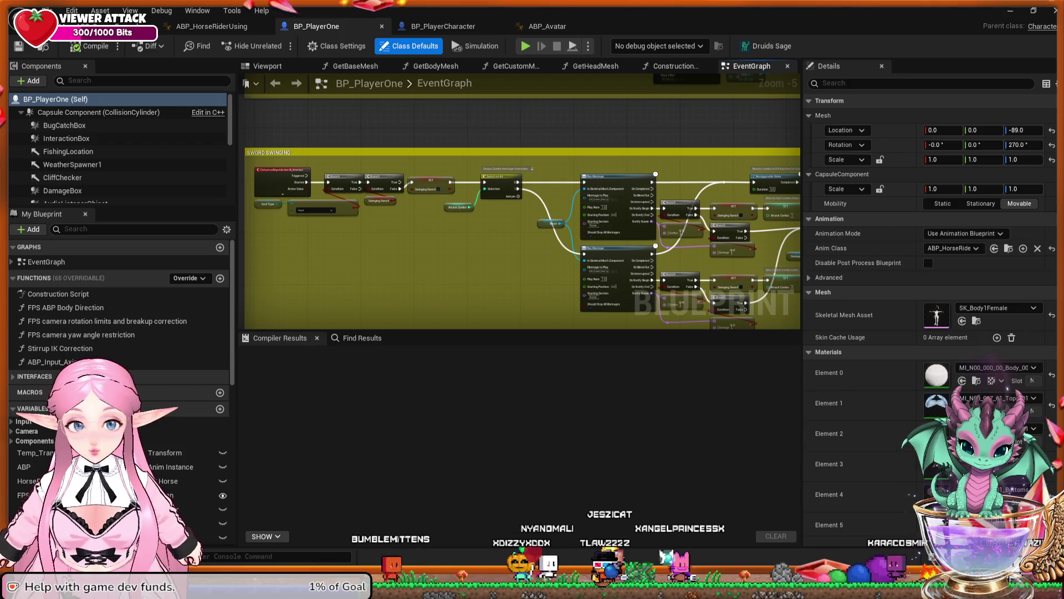
{"action": "mouse_move", "coordinate": [437, 166]}
{"action": "left_mouse_down"}
{"action": "mouse_move", "coordinate": [437, 154]}
{"action": "mouse_move", "coordinate": [459, 233]}
{"action": "mouse_move", "coordinate": [446, 292]}
{"action": "mouse_move", "coordinate": [439, 194]}
{"action": "left_mouse_up"}
{"action": "left_click_drag", "start_coordinate": [428, 331], "coordinate": [428, 236]}
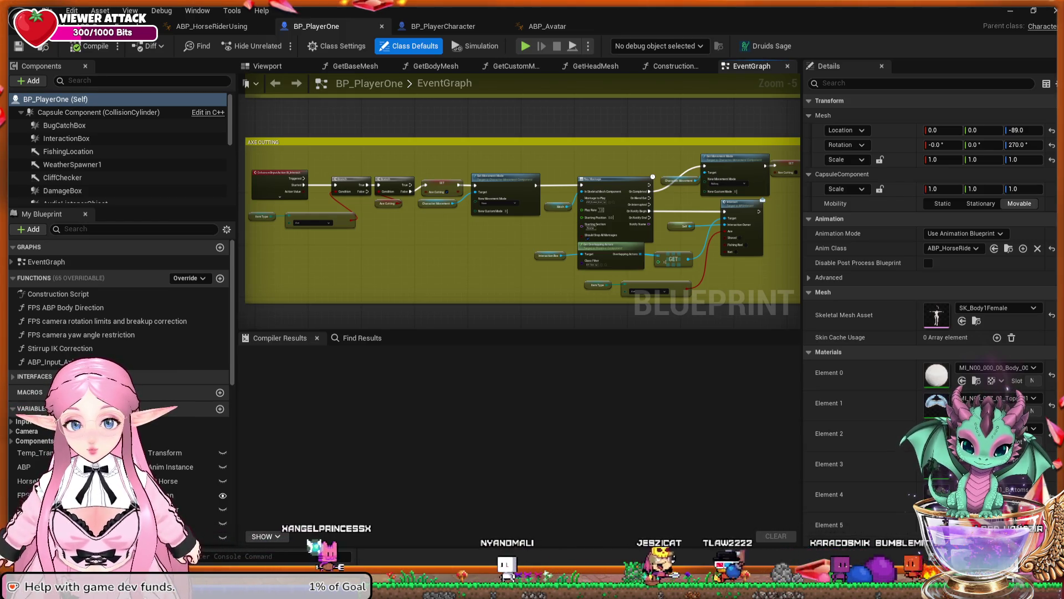
{"action": "scroll", "coordinate": [351, 229], "scroll_direction": "up", "scroll_amount": 2}
Pan to the axe-cutting Play Montage and select its Mesh getter to view its details
{"action": "scroll", "coordinate": [489, 221], "scroll_direction": "up", "scroll_amount": 1}
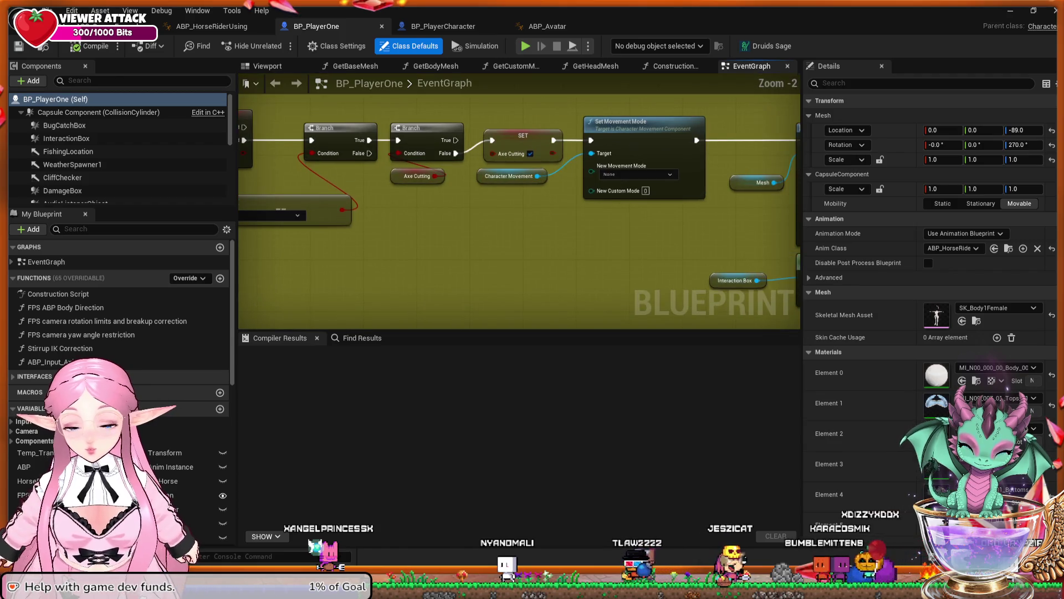
{"action": "mouse_move", "coordinate": [489, 221]}
{"action": "left_mouse_down"}
{"action": "mouse_move", "coordinate": [582, 232]}
{"action": "mouse_move", "coordinate": [546, 242]}
{"action": "left_mouse_up"}
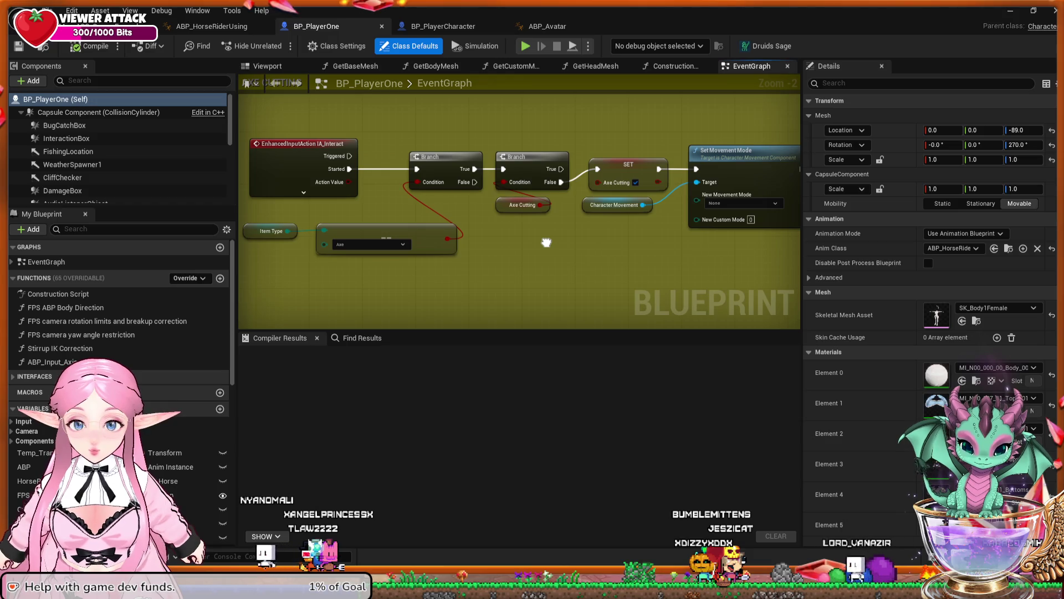
{"action": "left_click_drag", "start_coordinate": [547, 243], "coordinate": [447, 250]}
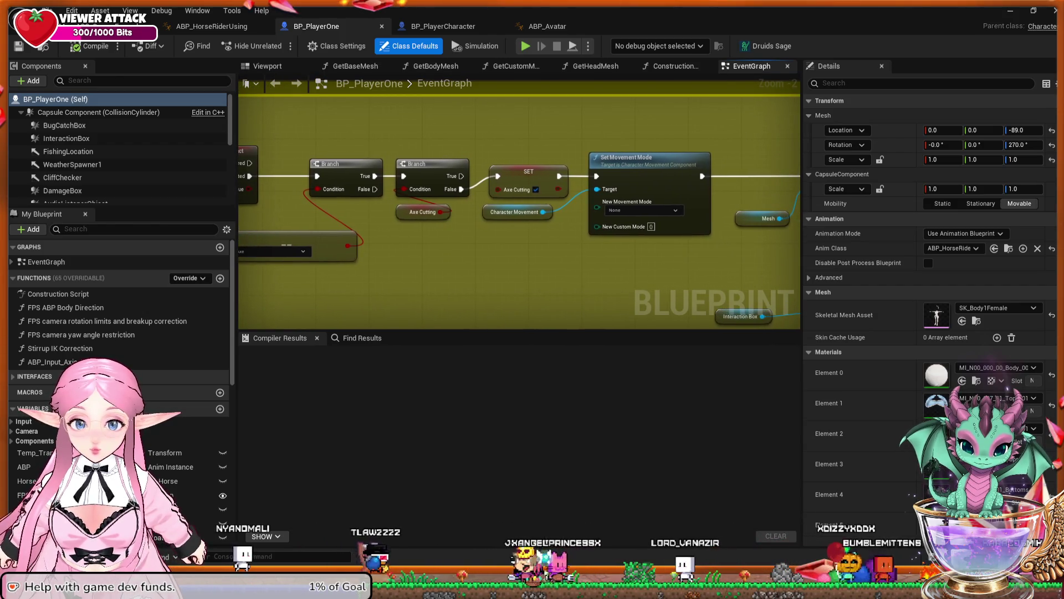
{"action": "left_click_drag", "start_coordinate": [593, 256], "coordinate": [314, 222]}
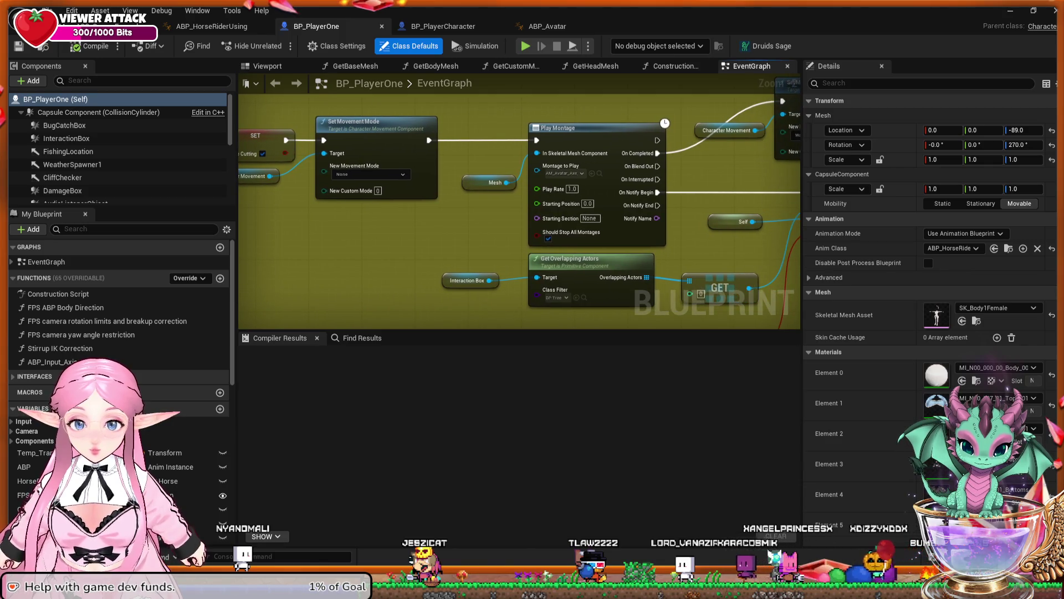
{"action": "left_click", "coordinate": [488, 183]}
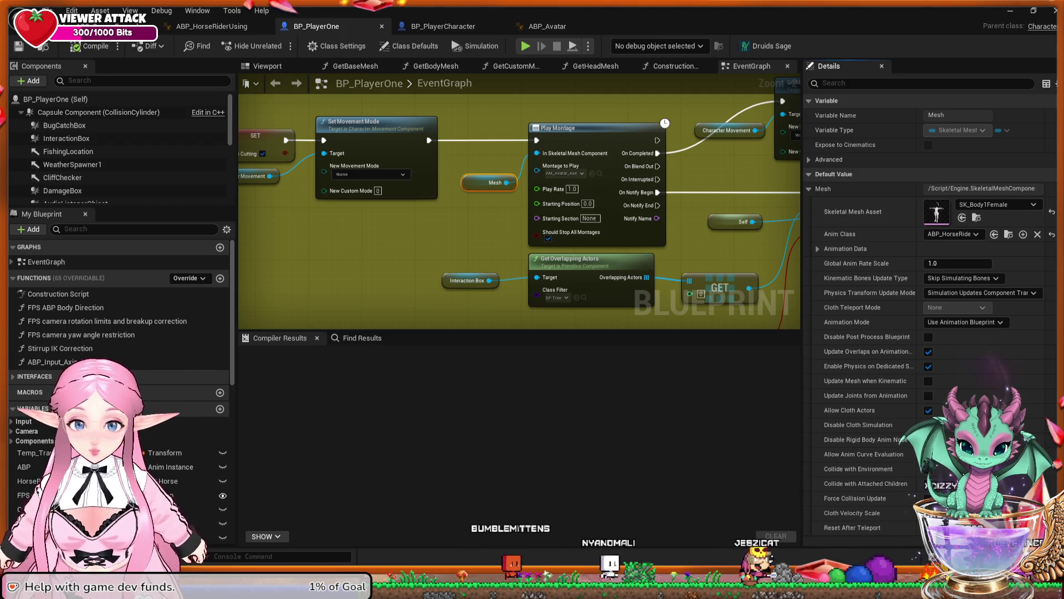
Pan past Set Movement Mode, frame the nodes with Home, and move toward Base Interact Functionality
{"action": "mouse_move", "coordinate": [735, 168]}
{"action": "left_mouse_down"}
{"action": "mouse_move", "coordinate": [664, 221]}
{"action": "mouse_move", "coordinate": [541, 214]}
{"action": "mouse_move", "coordinate": [525, 190]}
{"action": "mouse_move", "coordinate": [752, 189]}
{"action": "mouse_move", "coordinate": [546, 188]}
{"action": "mouse_move", "coordinate": [580, 149]}
{"action": "left_mouse_up"}
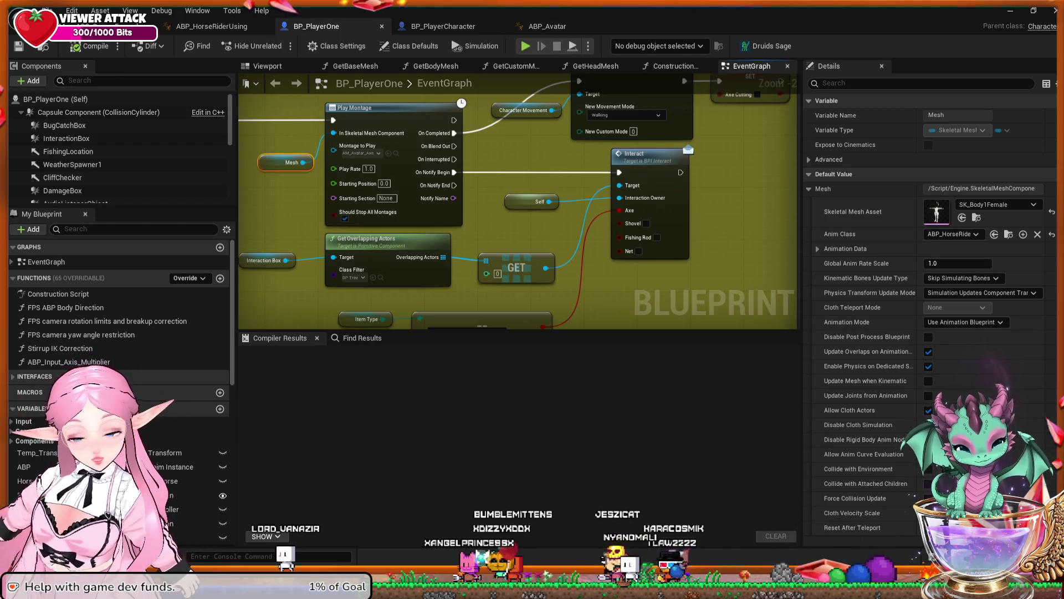
{"action": "key", "text": "Home"}
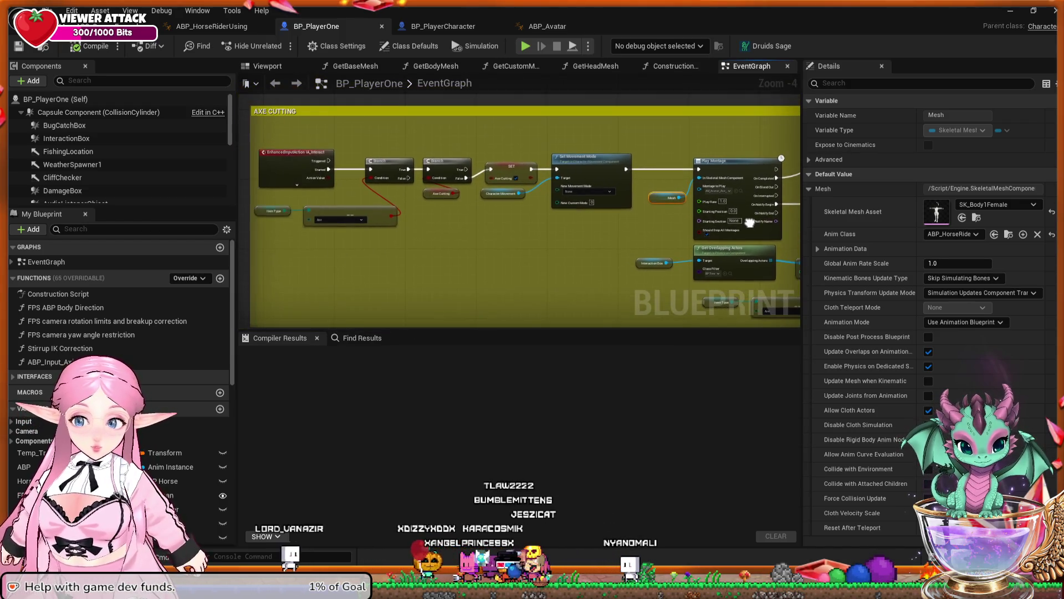
{"action": "mouse_move", "coordinate": [769, 209]}
{"action": "left_mouse_down"}
{"action": "mouse_move", "coordinate": [665, 188]}
{"action": "mouse_move", "coordinate": [636, 170]}
{"action": "mouse_move", "coordinate": [624, 205]}
{"action": "mouse_move", "coordinate": [769, 198]}
{"action": "left_mouse_up"}
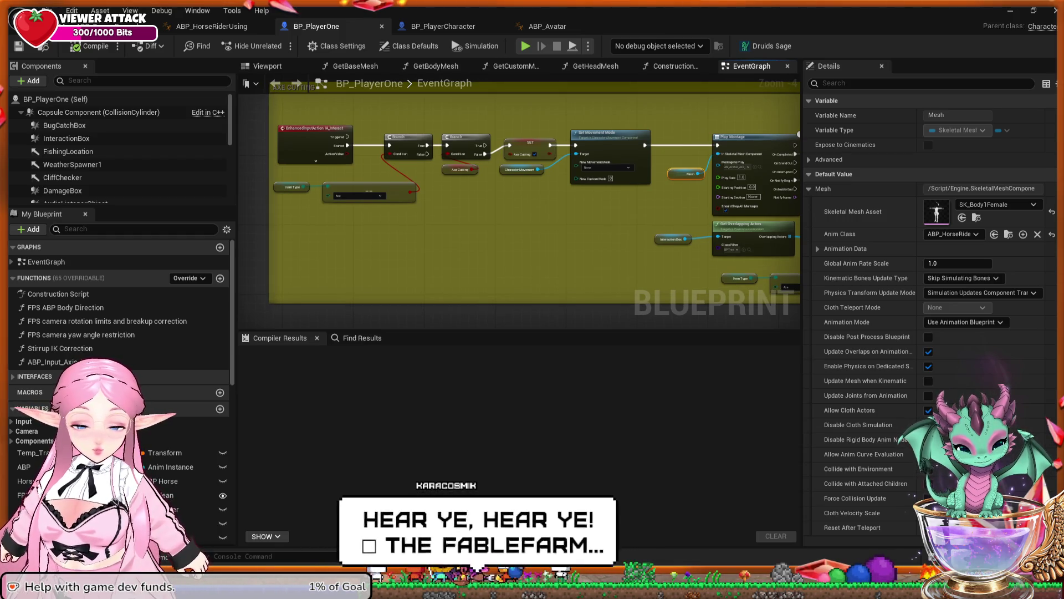
{"action": "left_click_drag", "start_coordinate": [516, 215], "coordinate": [532, 229]}
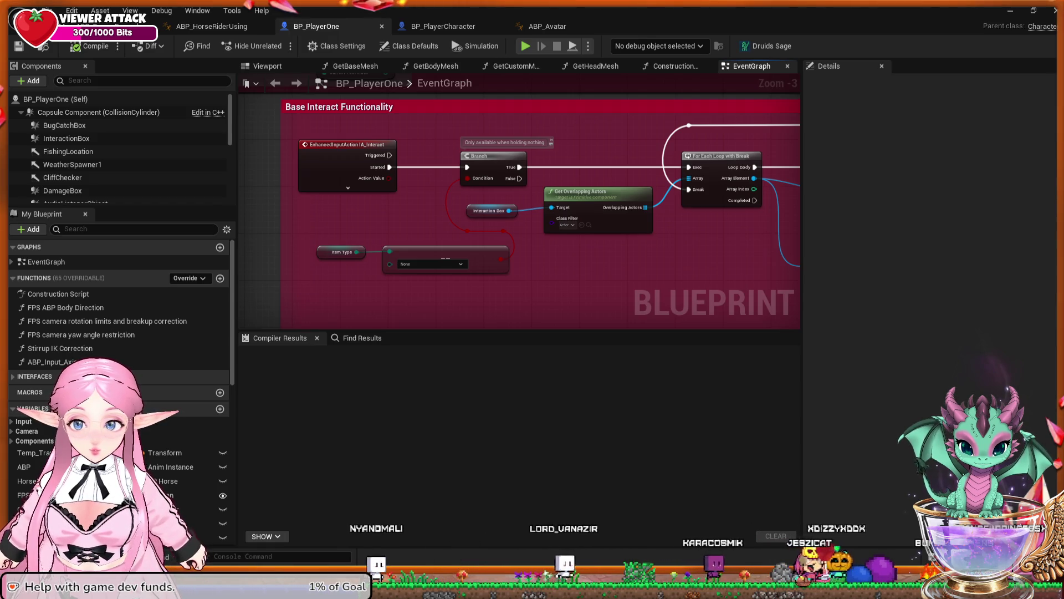
Look over the pickup, npc and object Actor Has Tag checks, then go back to the level editor
{"action": "mouse_move", "coordinate": [743, 252]}
{"action": "left_mouse_down"}
{"action": "mouse_move", "coordinate": [565, 260]}
{"action": "mouse_move", "coordinate": [481, 225]}
{"action": "mouse_move", "coordinate": [396, 226]}
{"action": "left_mouse_up"}
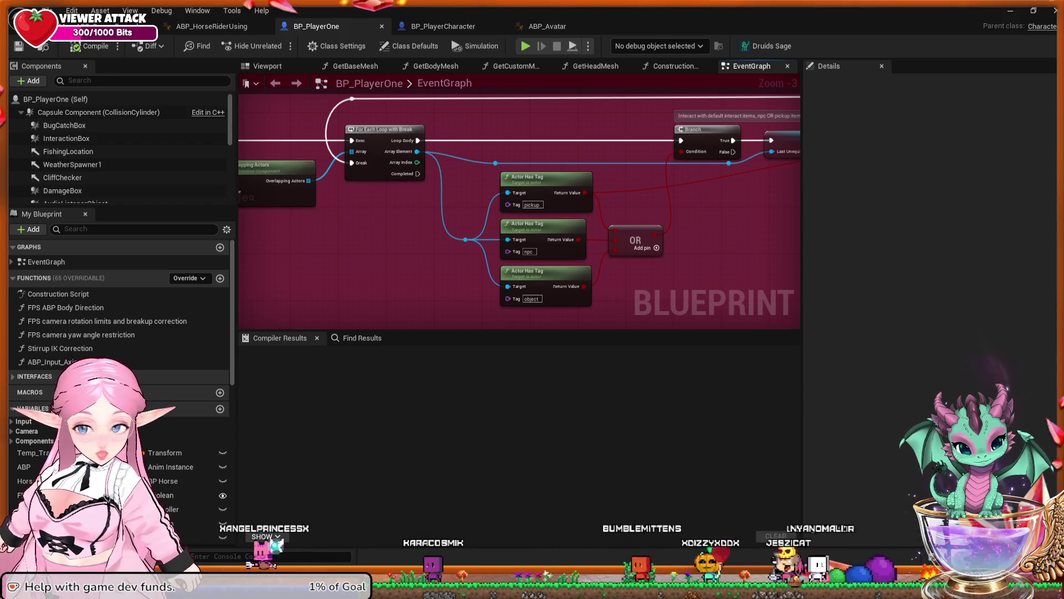
{"action": "left_click_drag", "start_coordinate": [398, 238], "coordinate": [566, 195]}
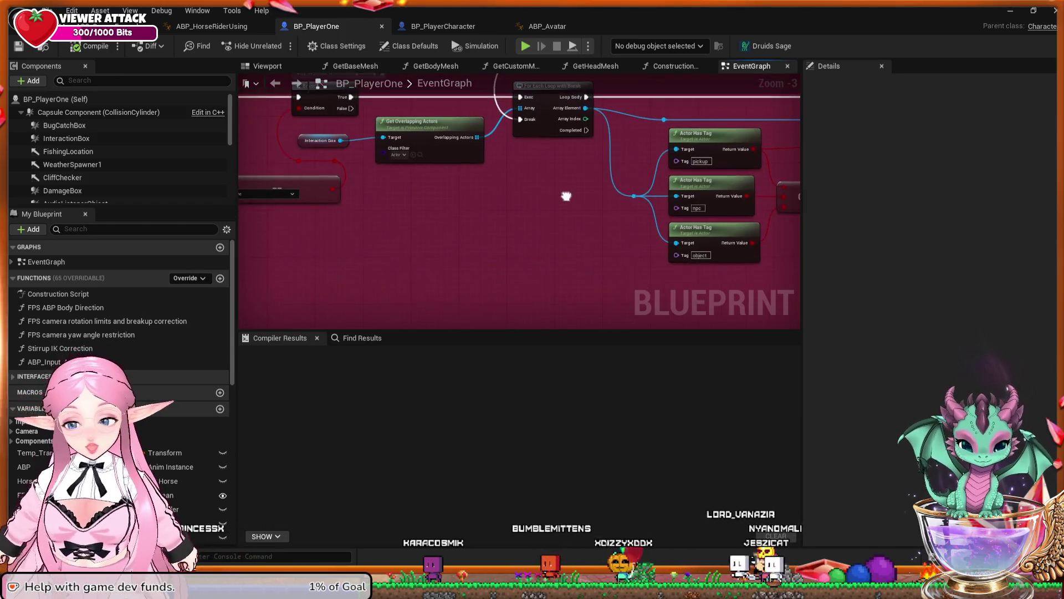
{"action": "left_click", "coordinate": [84, 26]}
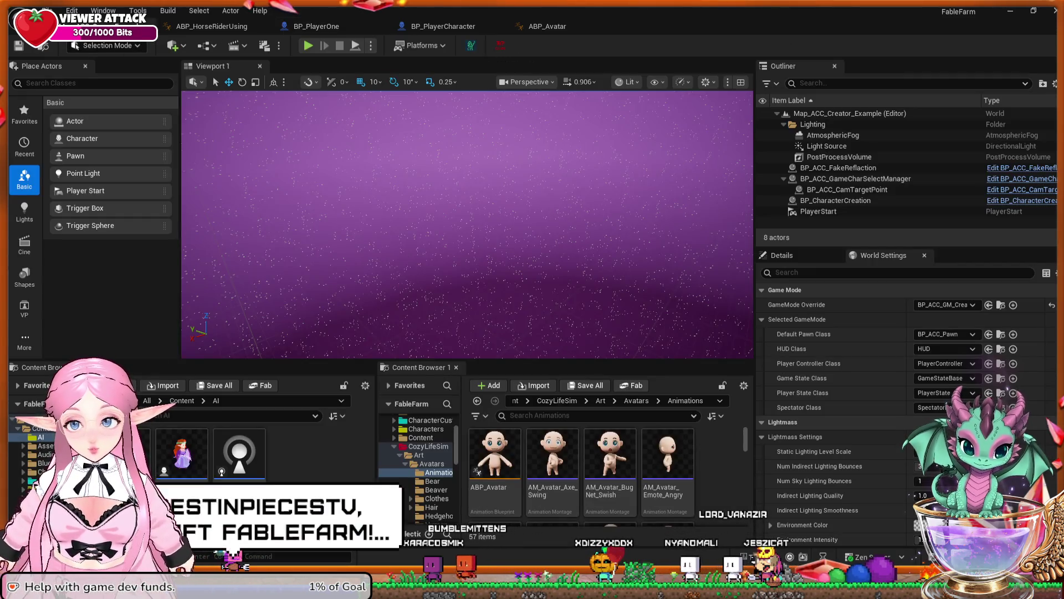
Start a play-in-editor session as the server using TestCharacter
{"action": "key", "text": "alt+p"}
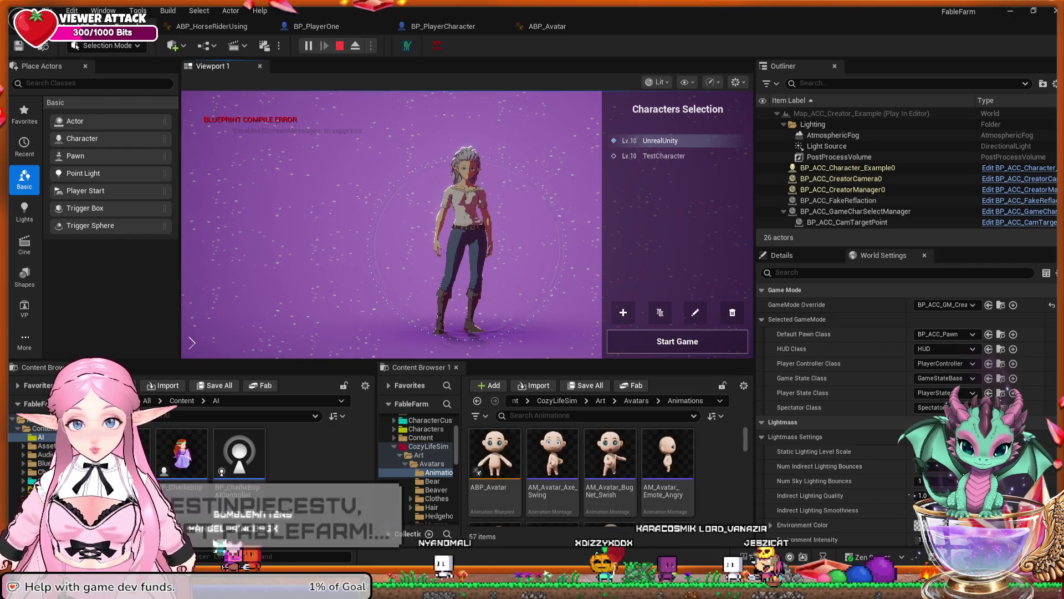
{"action": "left_click", "coordinate": [664, 156]}
{"action": "left_click", "coordinate": [677, 341]}
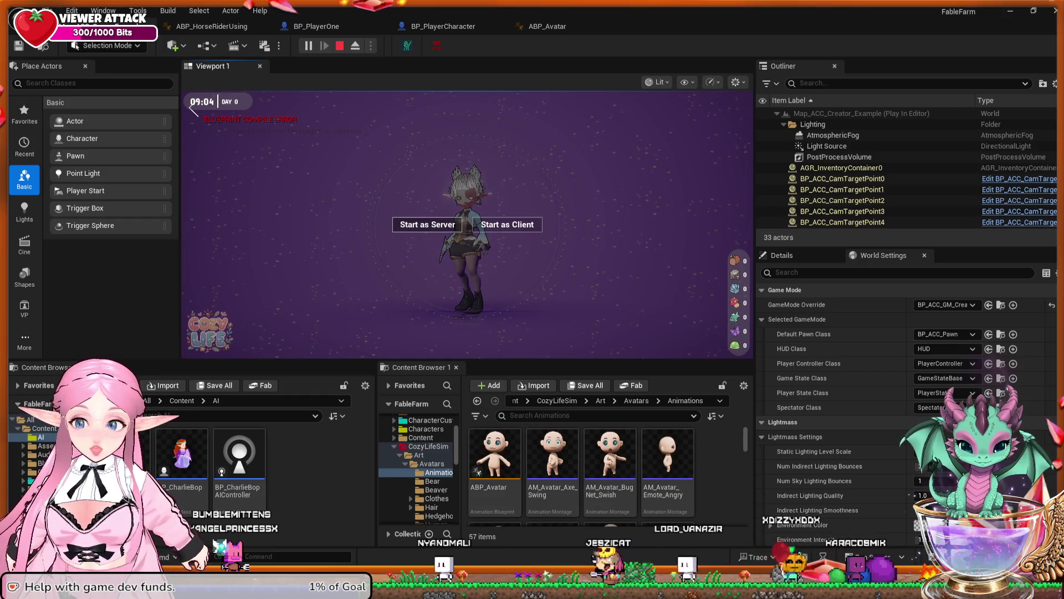
{"action": "left_click", "coordinate": [428, 224]}
Walk past the house, plants, field and trees to the NPC, then free the mouse
{"action": "key", "text": "w"}
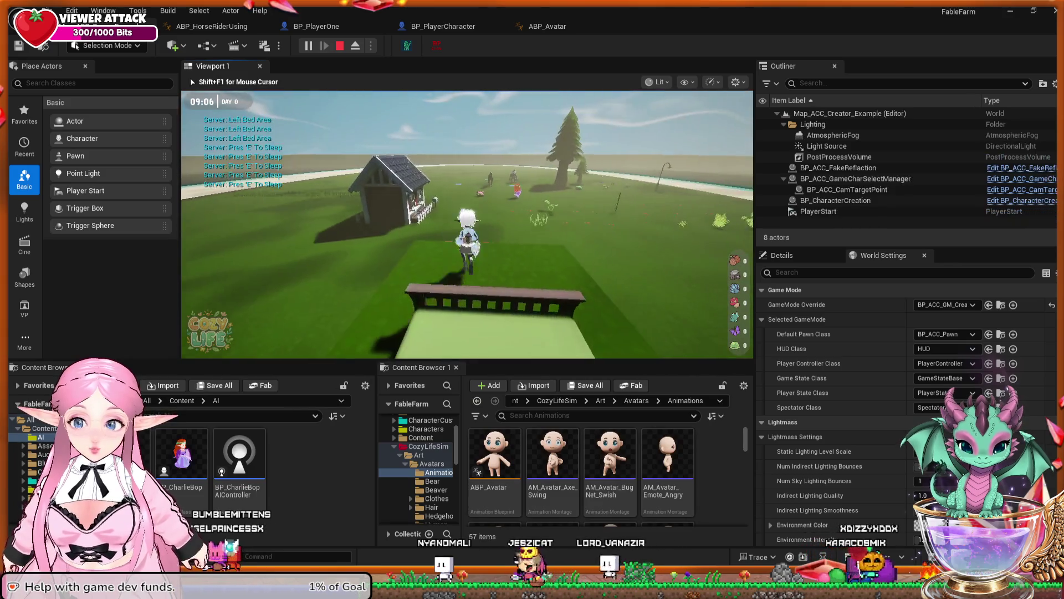
{"action": "key", "text": "w"}
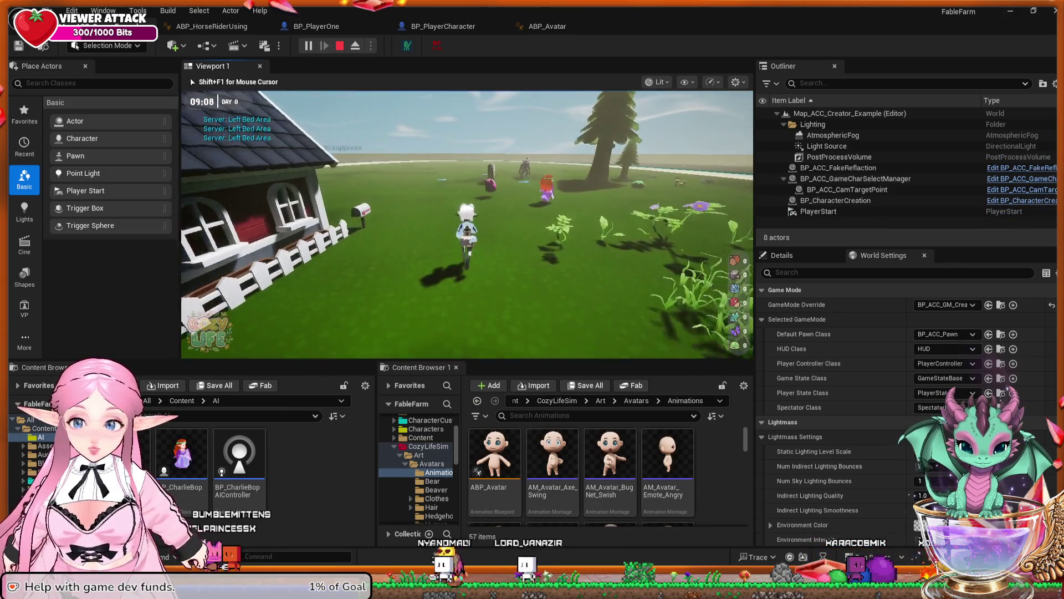
{"action": "key", "text": "w"}
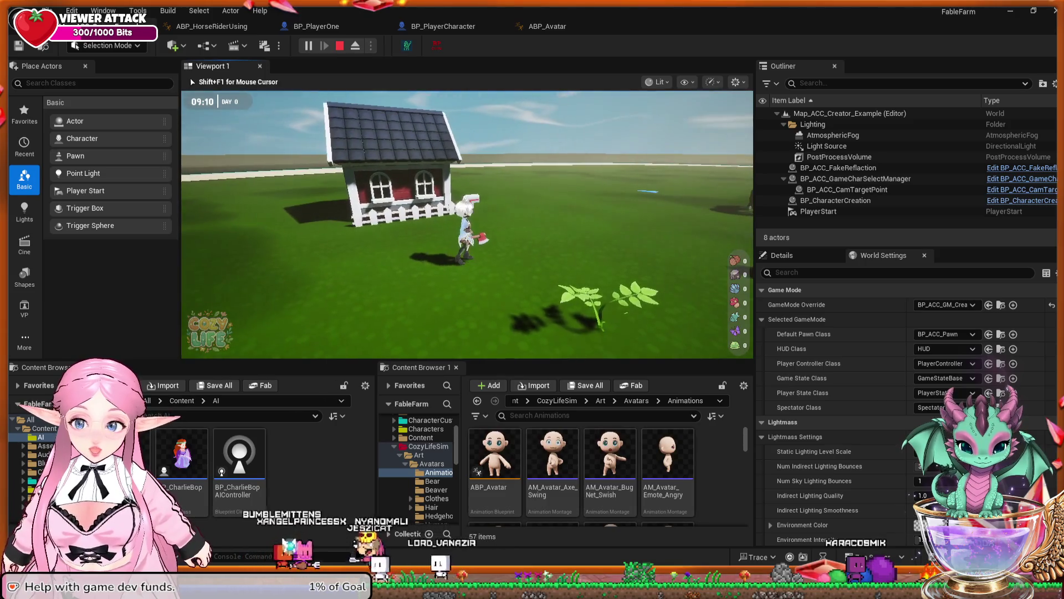
{"action": "key", "text": "w"}
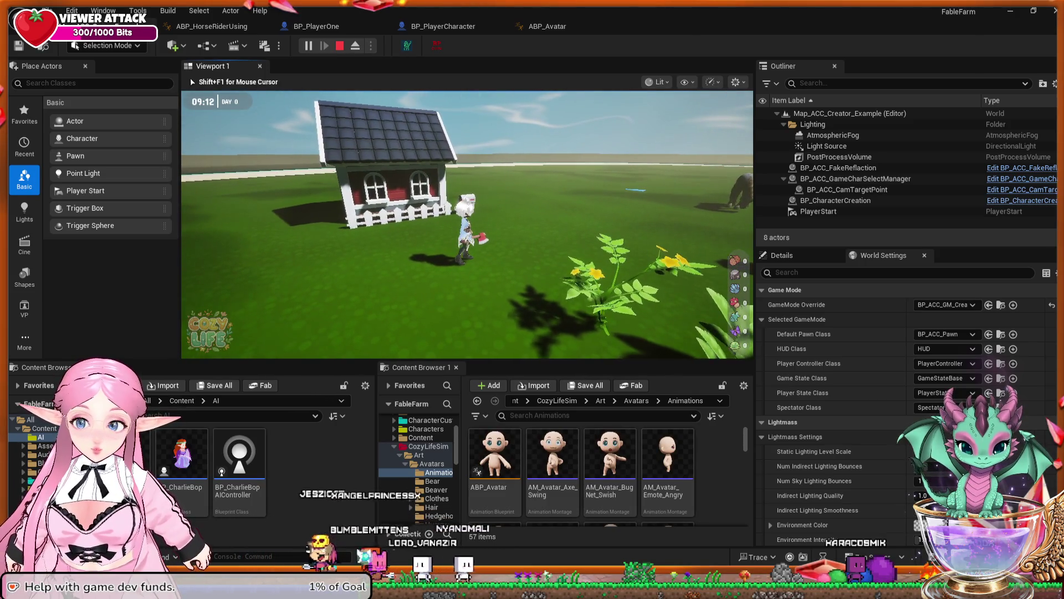
{"action": "key", "text": "w"}
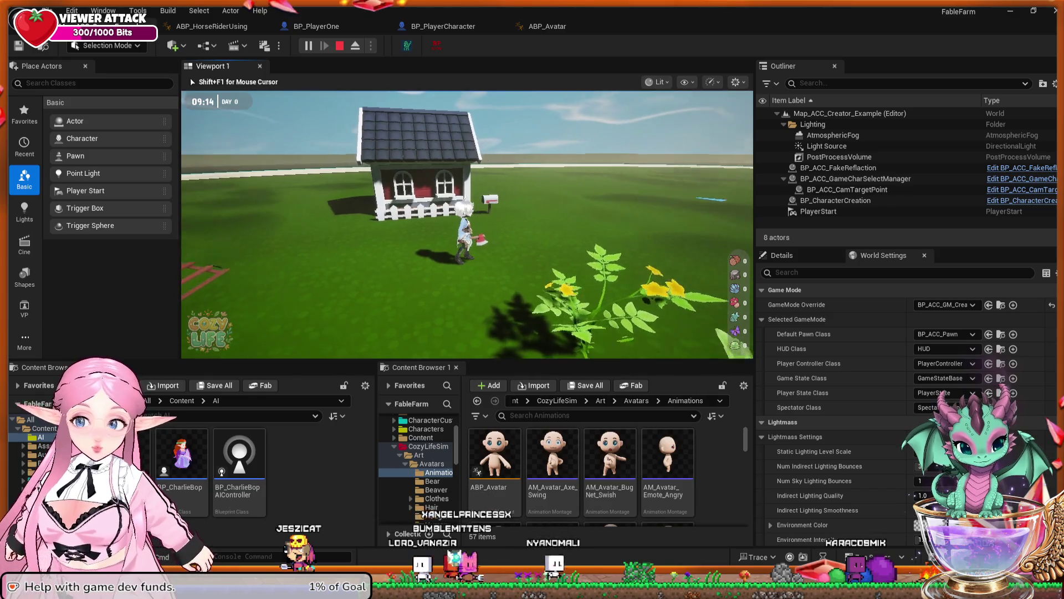
{"action": "key", "text": "w"}
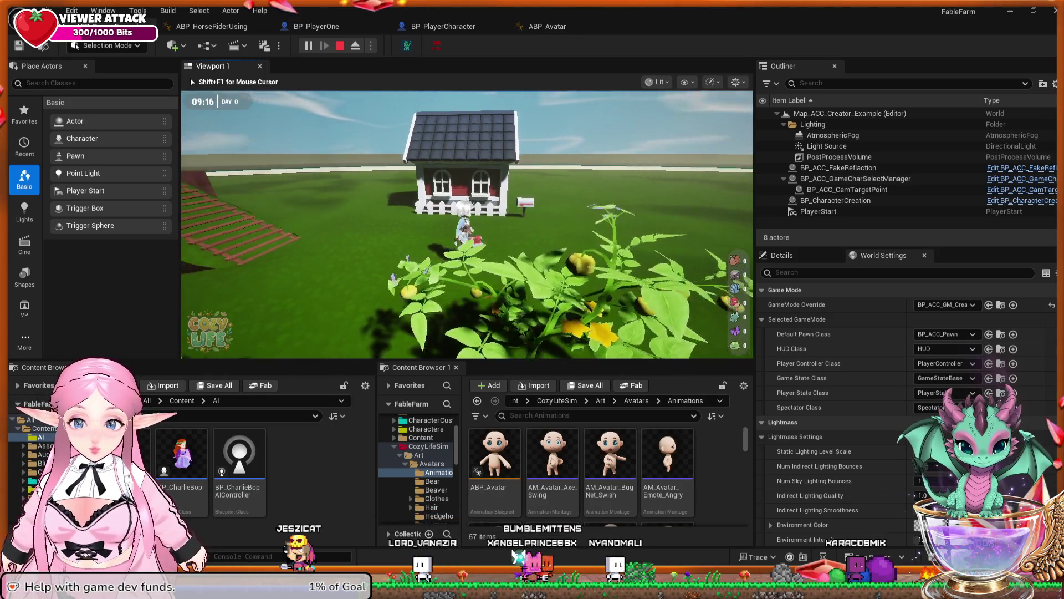
{"action": "key", "text": "w"}
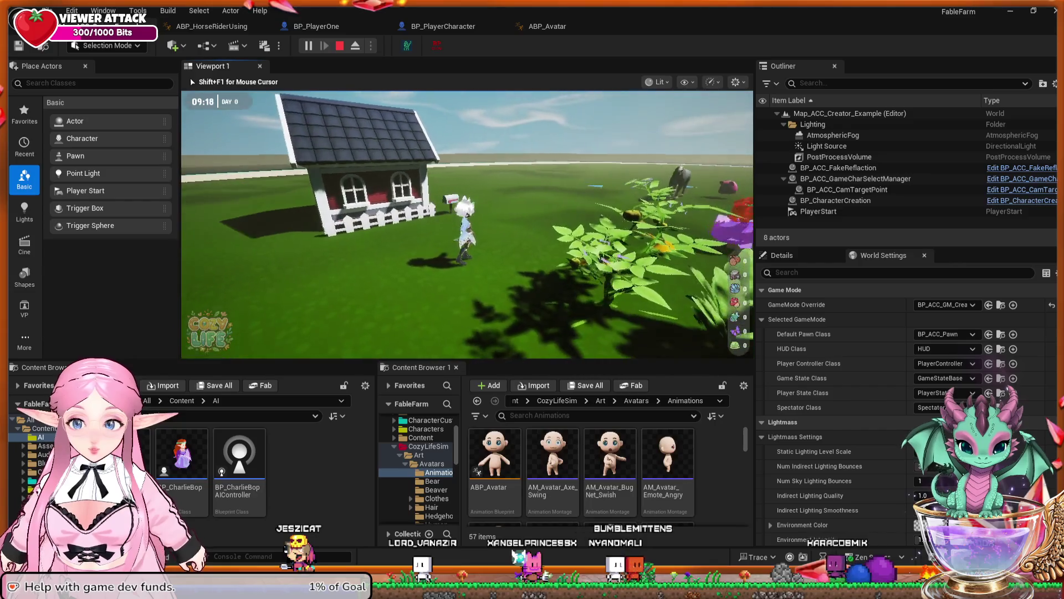
{"action": "key", "text": "w"}
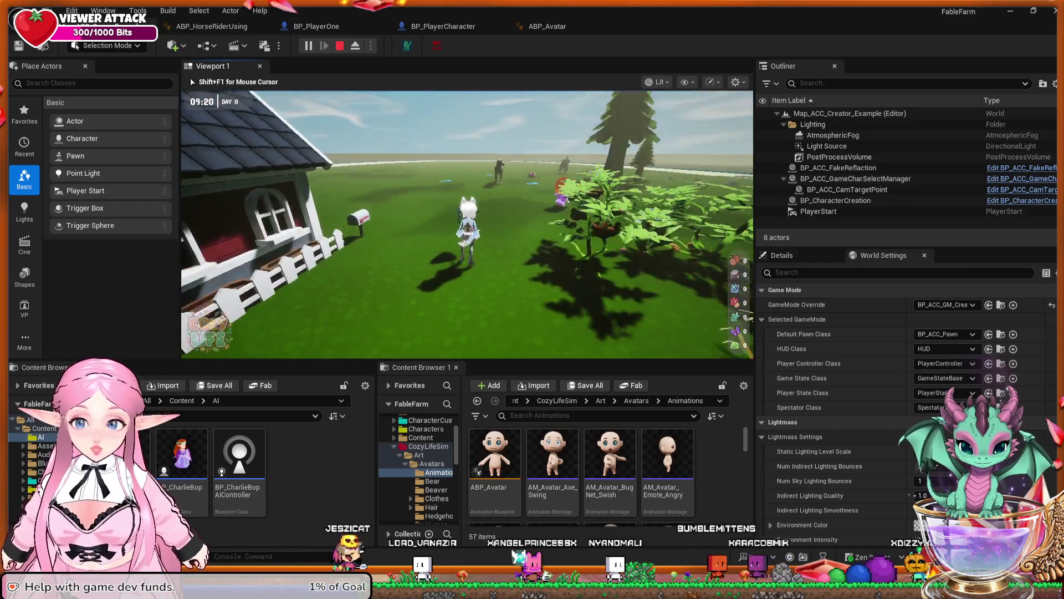
{"action": "key", "text": "w"}
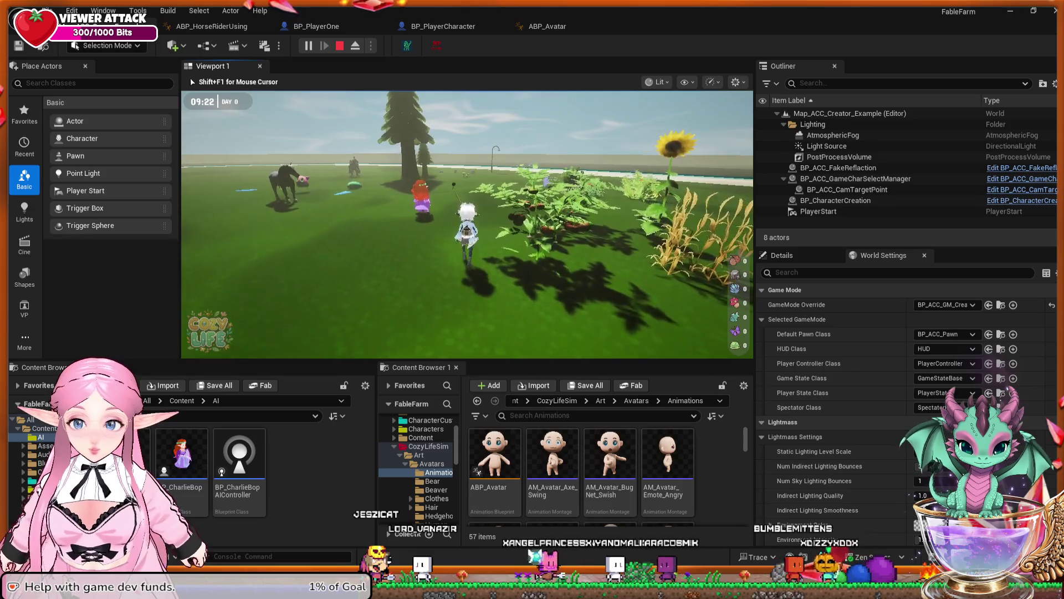
{"action": "key", "text": "w"}
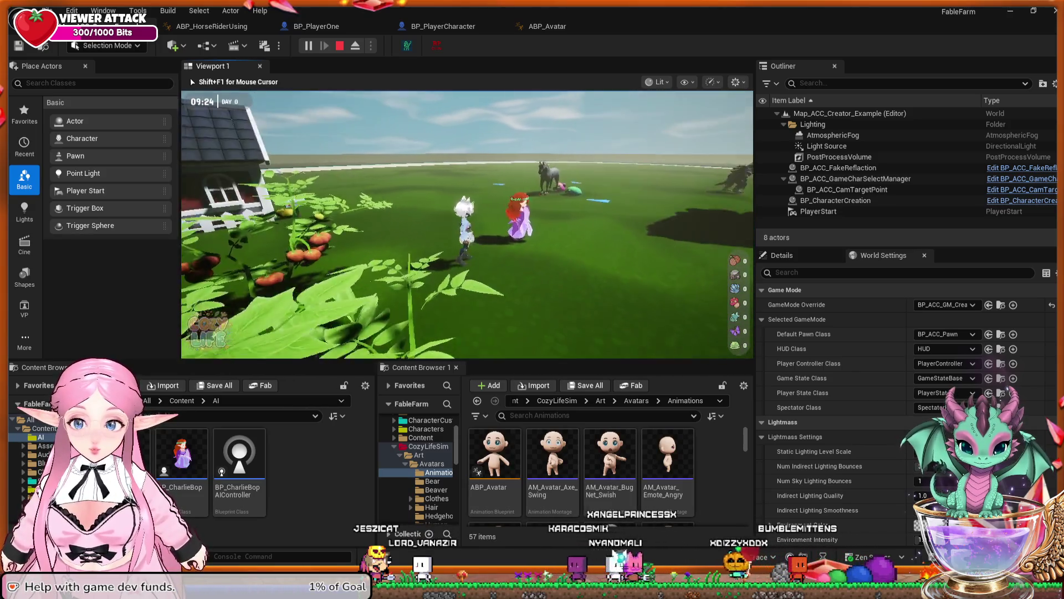
{"action": "key", "text": "w"}
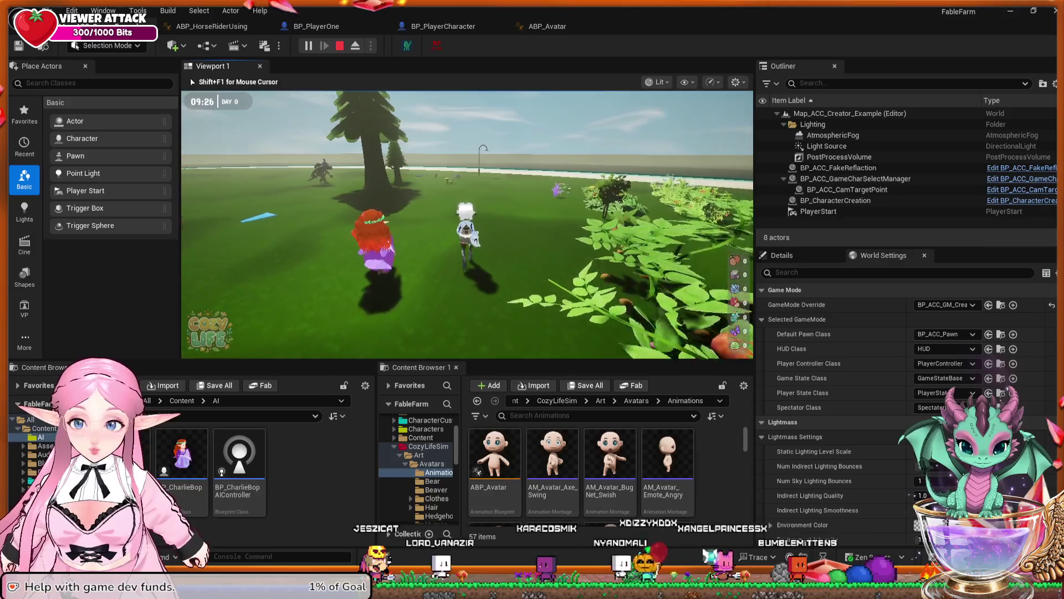
{"action": "key", "text": "w"}
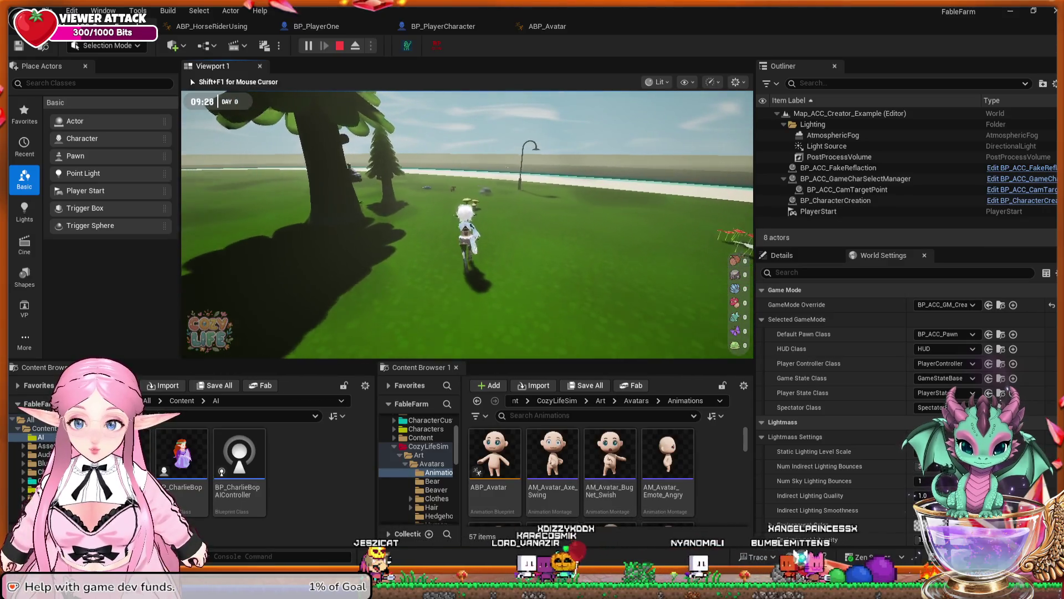
{"action": "key", "text": "w"}
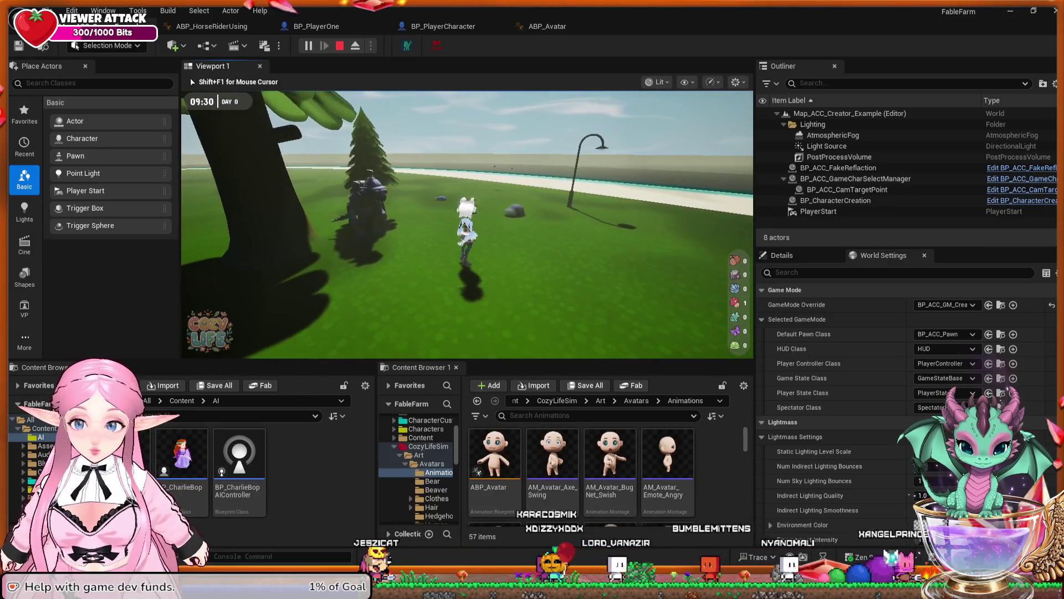
{"action": "key", "text": "w"}
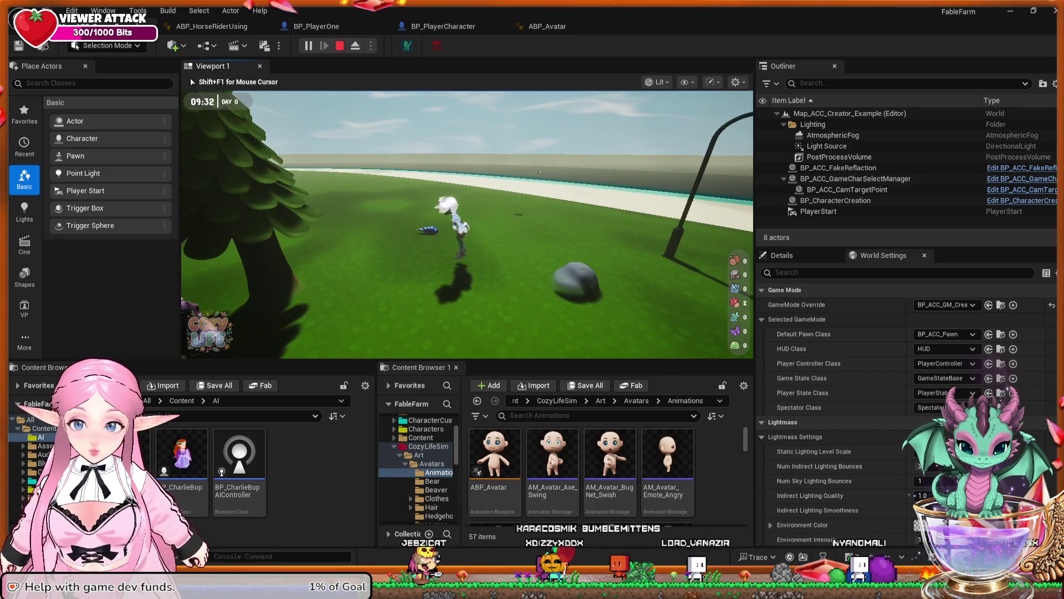
{"action": "key", "text": "w"}
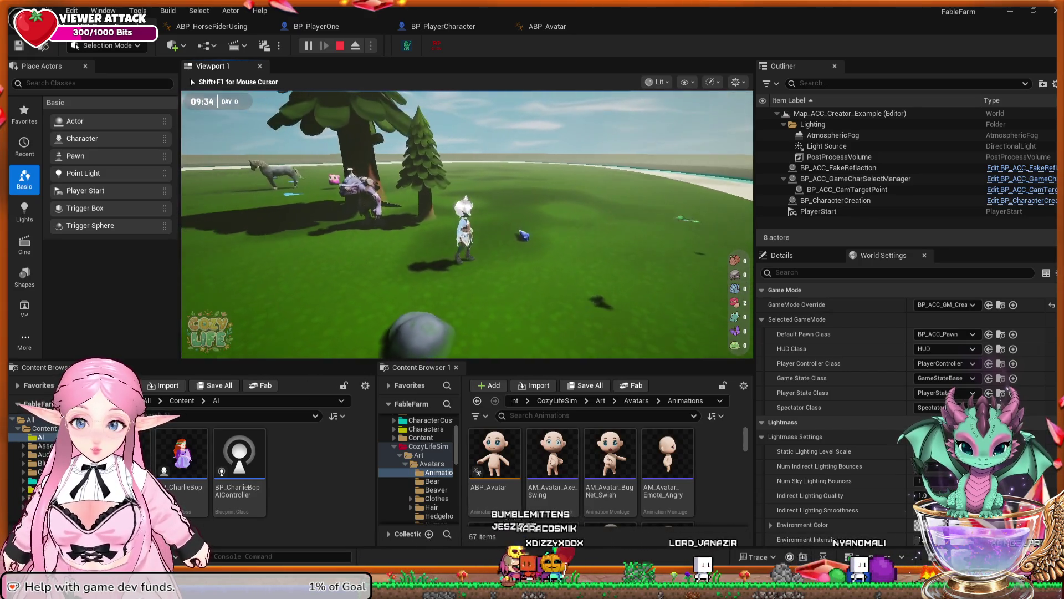
{"action": "key", "text": "w"}
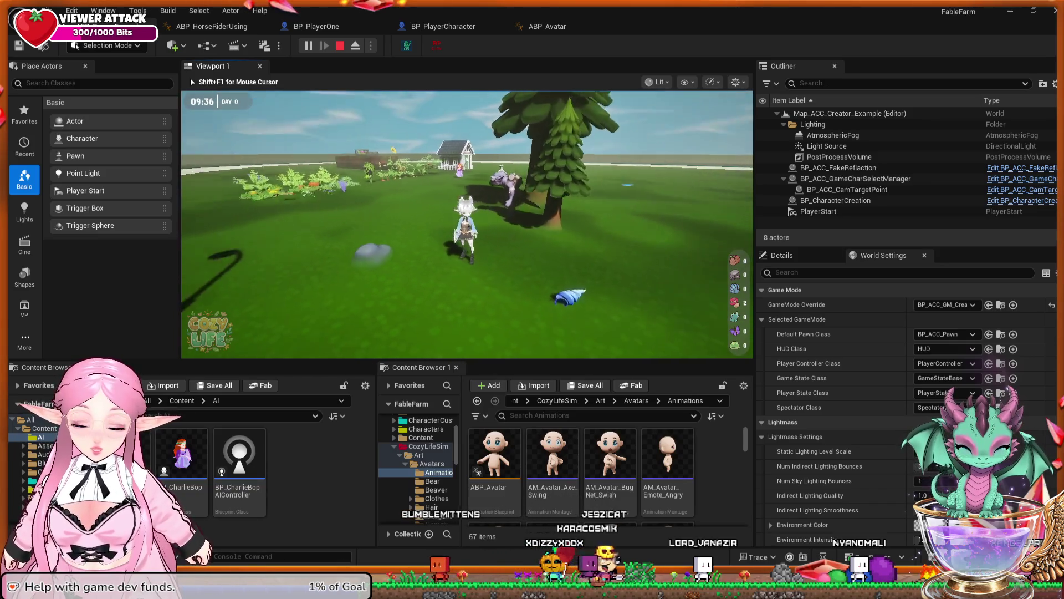
{"action": "key", "text": "w"}
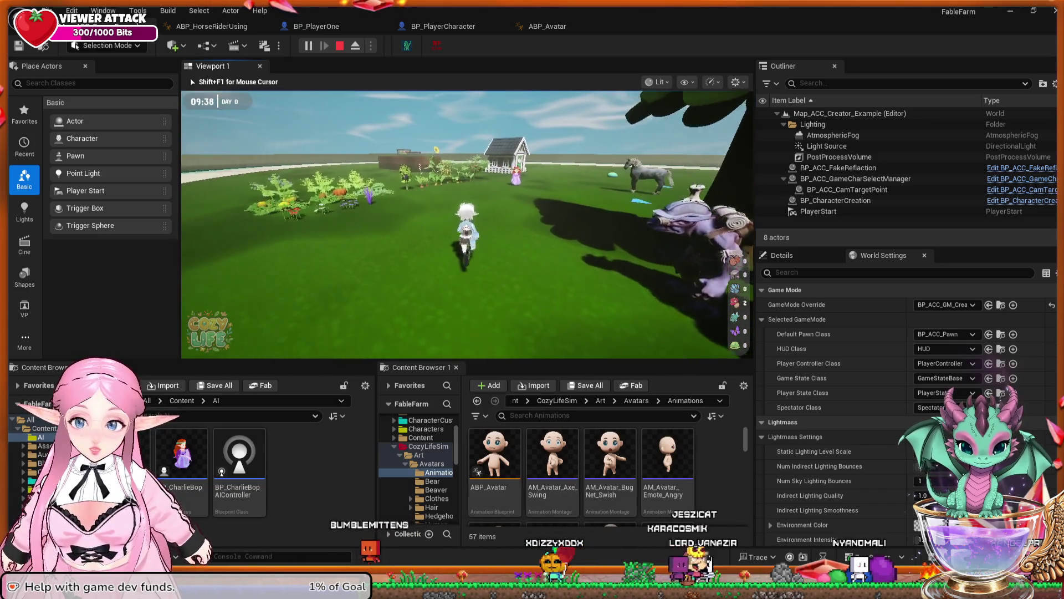
{"action": "key", "text": "w"}
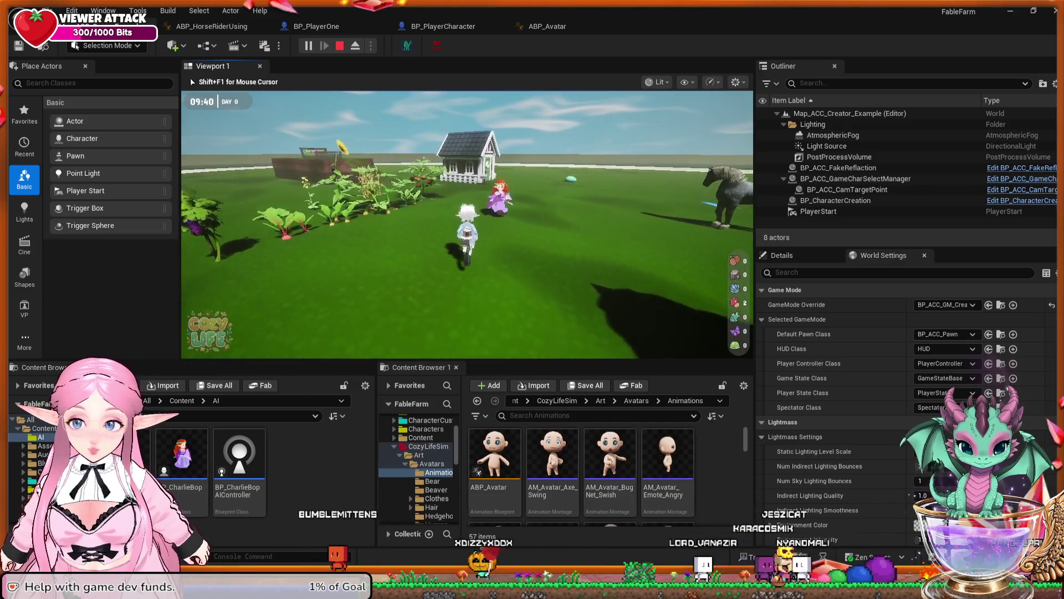
{"action": "key", "text": "w"}
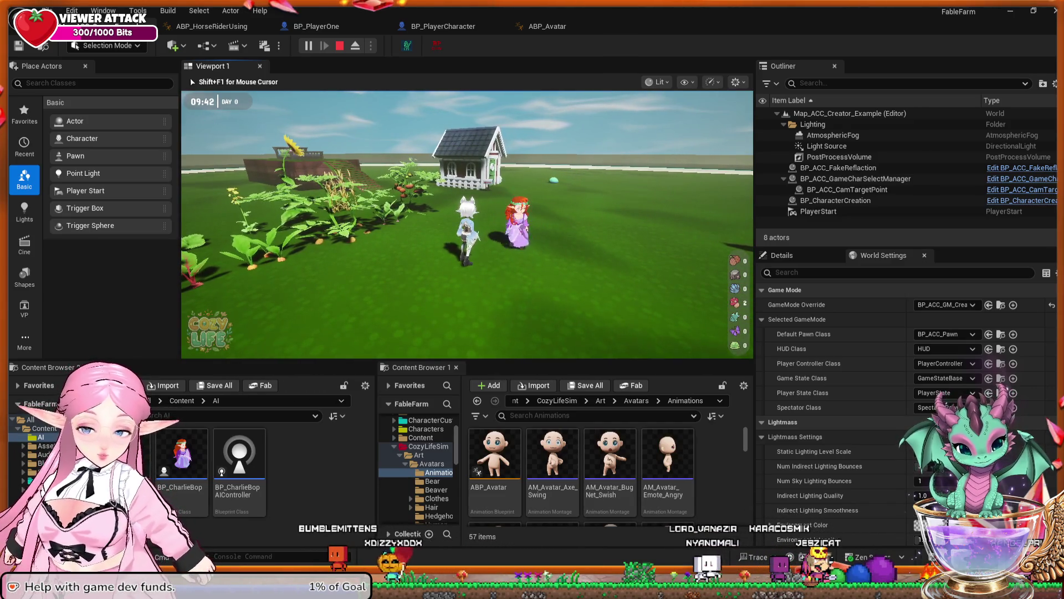
{"action": "key", "text": "shift+F1"}
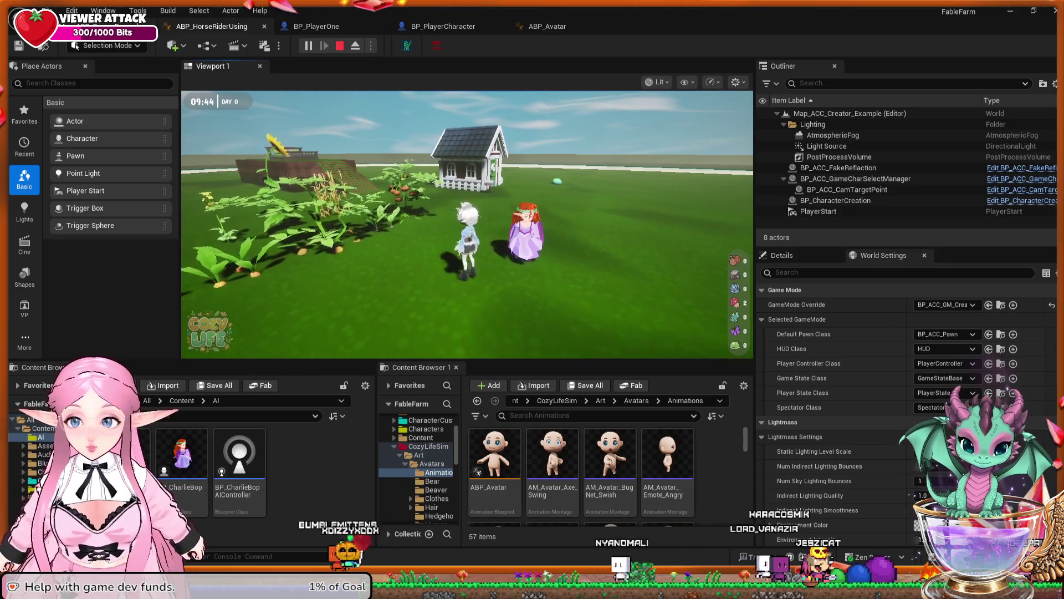
{"action": "left_click", "coordinate": [211, 26]}
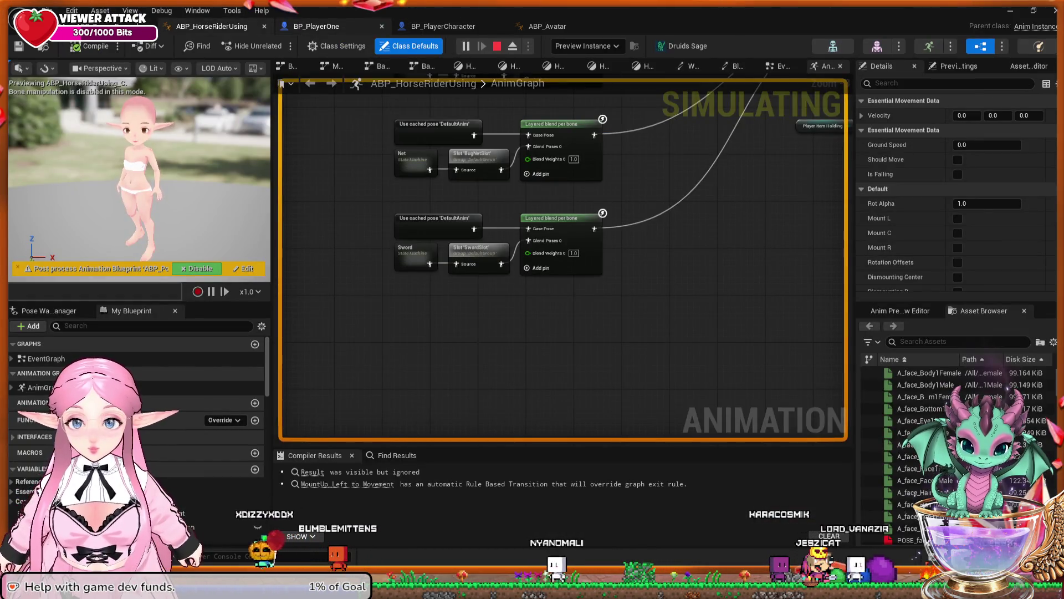
Stop the session and frame BP_PlayerOne's Set Movement Mode and Branch nodes in its EventGraph
{"action": "key", "text": "Escape"}
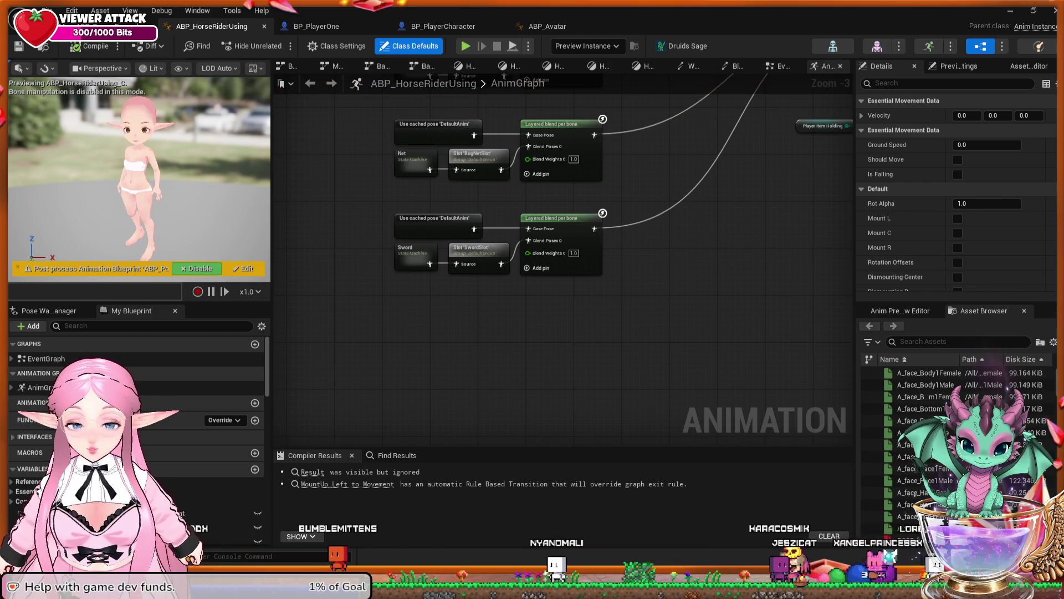
{"action": "left_click", "coordinate": [316, 26]}
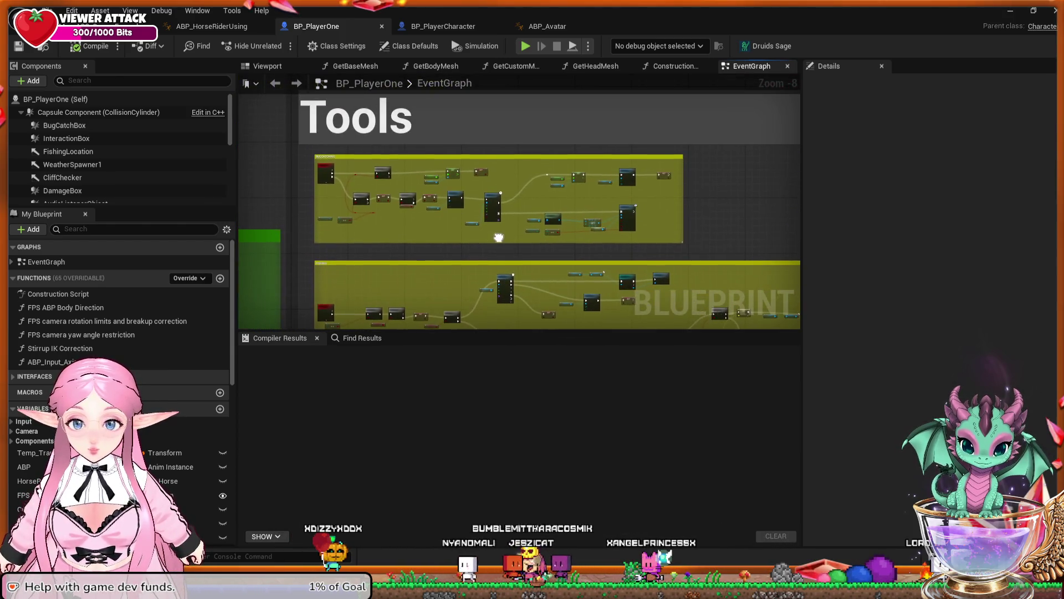
{"action": "scroll", "coordinate": [569, 239], "scroll_direction": "up", "scroll_amount": 5}
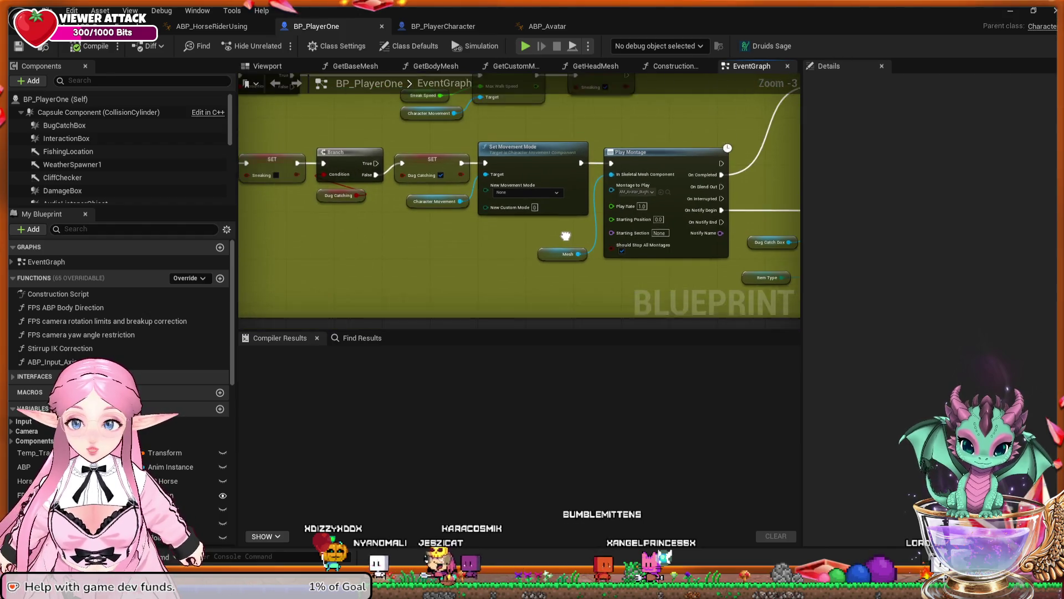
{"action": "mouse_move", "coordinate": [569, 239]}
{"action": "left_mouse_down"}
{"action": "mouse_move", "coordinate": [447, 304]}
{"action": "mouse_move", "coordinate": [349, 302]}
{"action": "mouse_move", "coordinate": [410, 258]}
{"action": "left_mouse_up"}
{"action": "scroll", "coordinate": [410, 257], "scroll_direction": "up", "scroll_amount": 2}
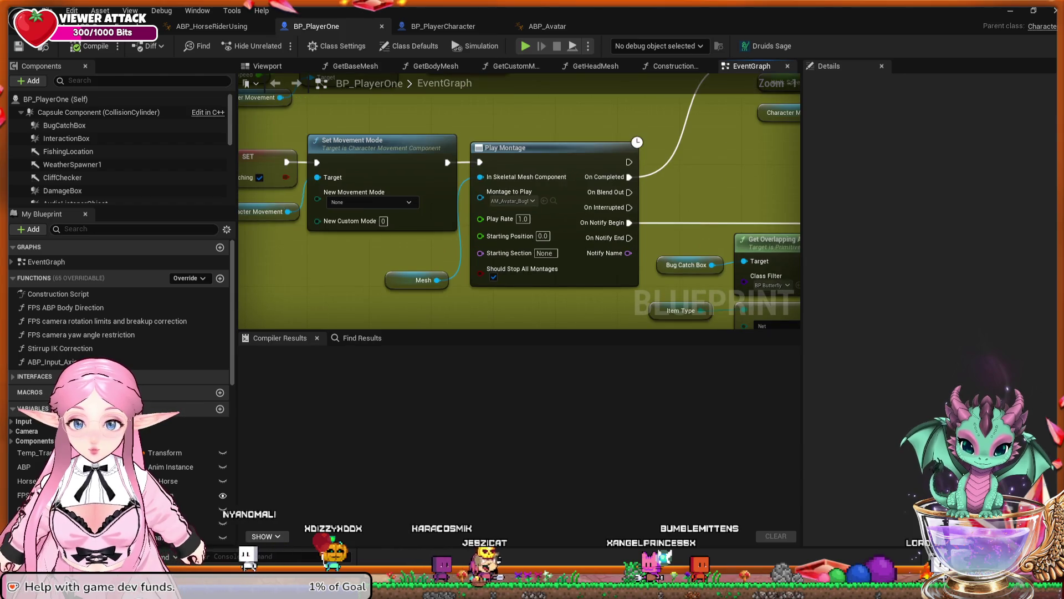
{"action": "left_click_drag", "start_coordinate": [410, 258], "coordinate": [505, 255]}
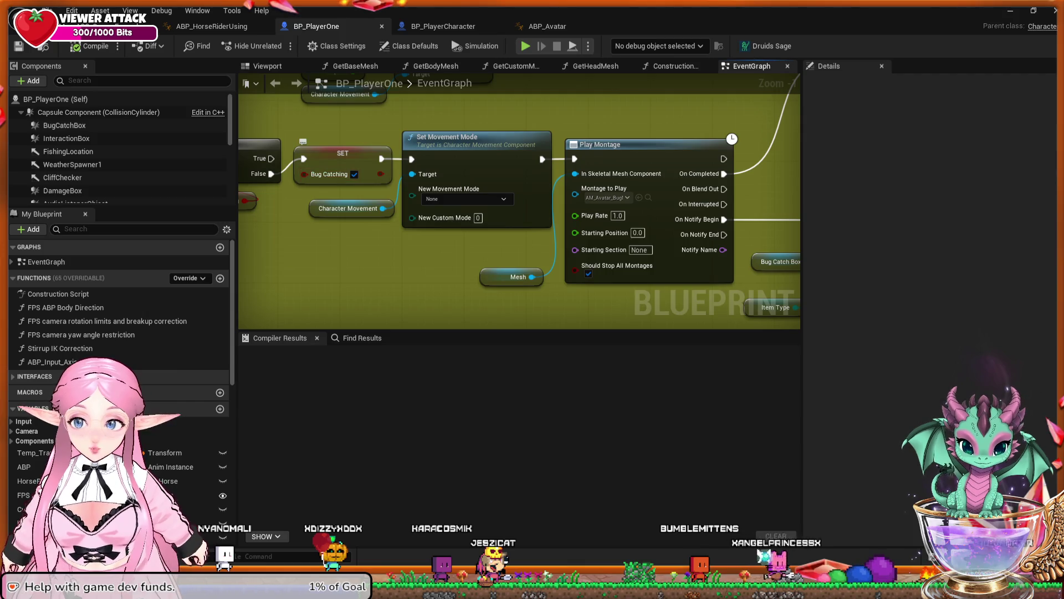
{"action": "mouse_move", "coordinate": [377, 250]}
{"action": "left_mouse_down"}
{"action": "mouse_move", "coordinate": [447, 252]}
{"action": "mouse_move", "coordinate": [374, 248]}
{"action": "left_mouse_up"}
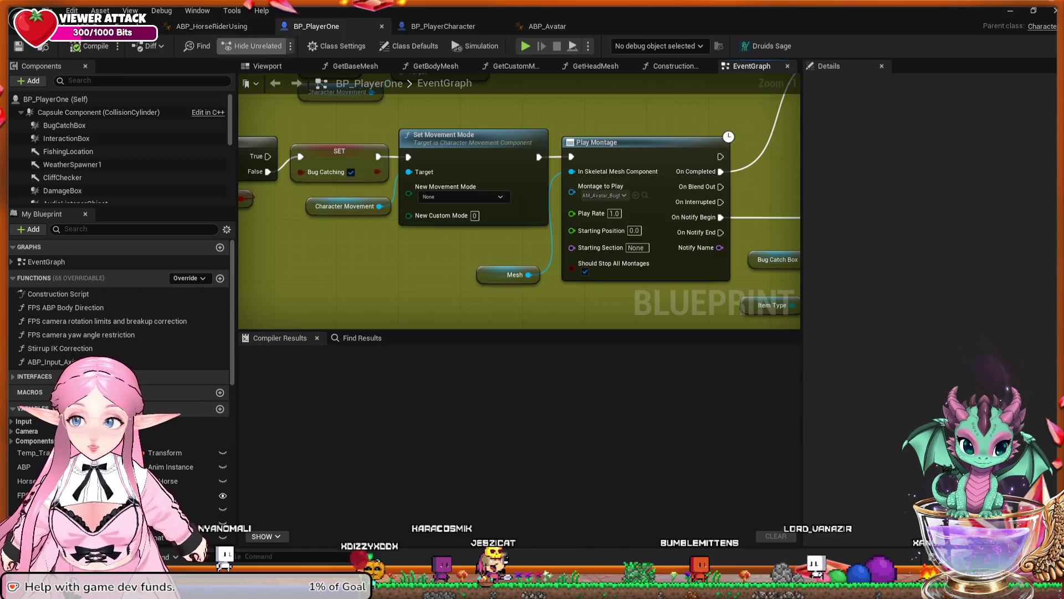
{"action": "left_click", "coordinate": [211, 26]}
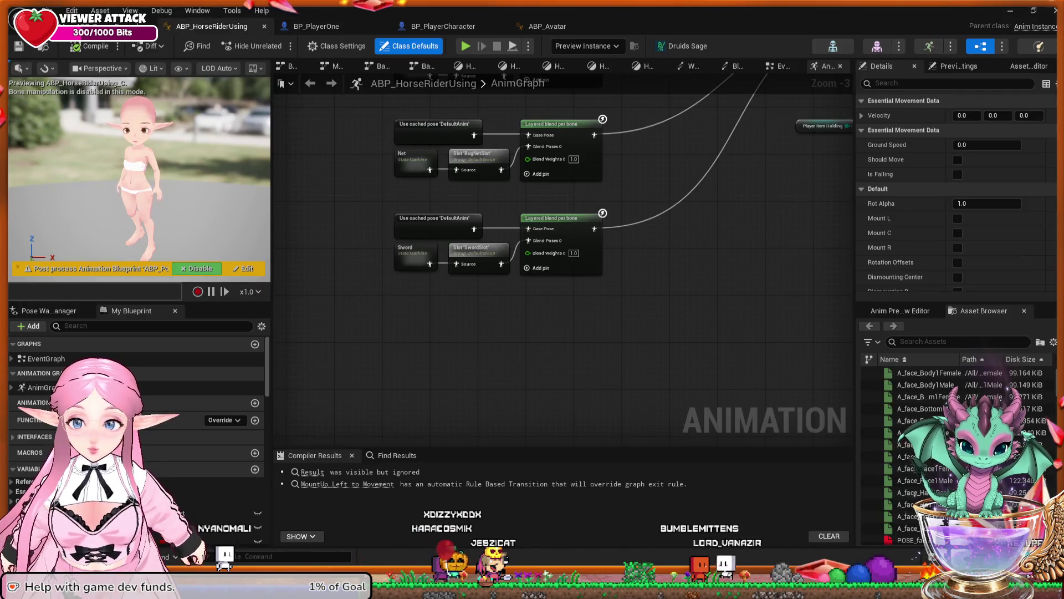
Zoom ABP_HorseRiderUsing's EventGraph onto the Player Character Ref getters and Cast To BP_PlayerOne
{"action": "double_click", "coordinate": [46, 359]}
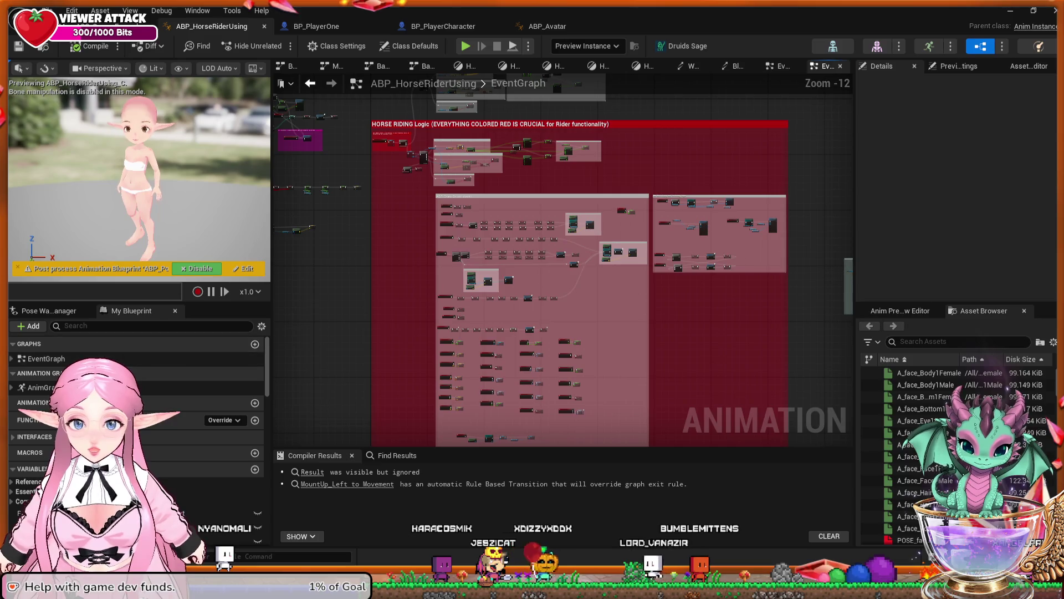
{"action": "scroll", "coordinate": [494, 172], "scroll_direction": "up", "scroll_amount": 7}
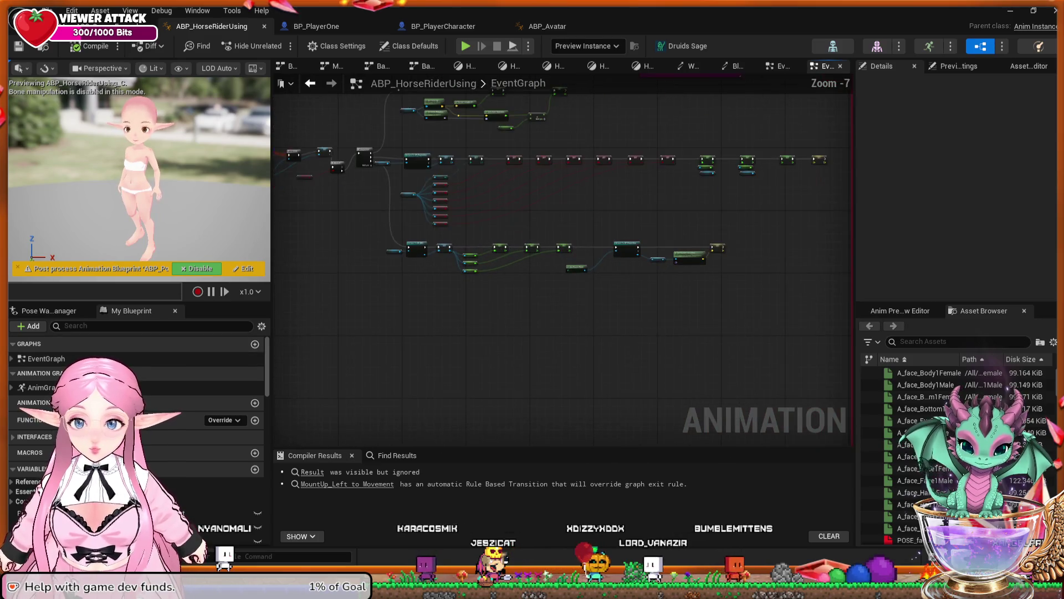
{"action": "left_click_drag", "start_coordinate": [493, 172], "coordinate": [624, 326]}
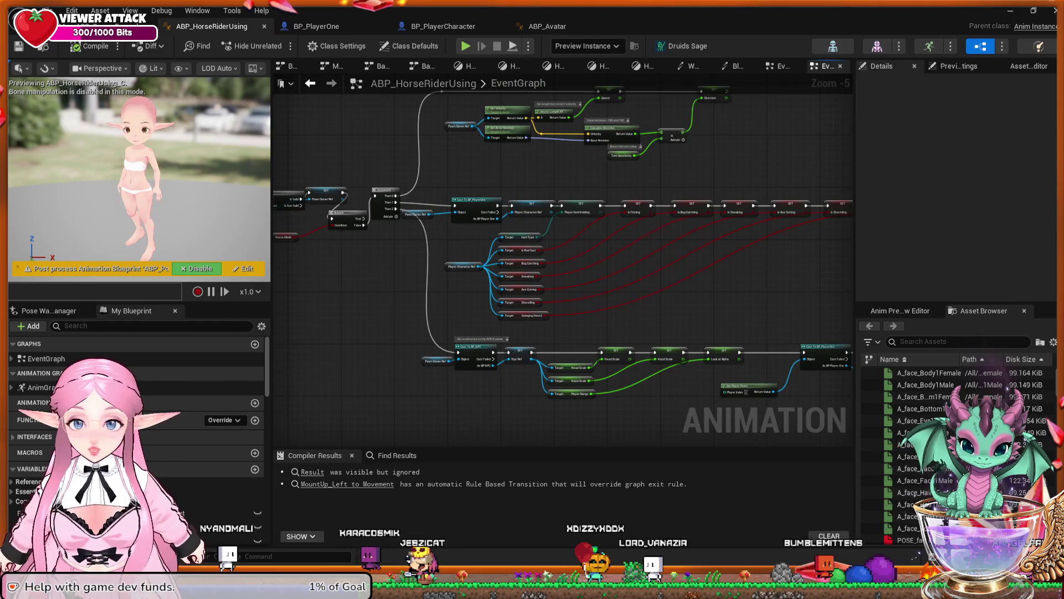
{"action": "scroll", "coordinate": [556, 340], "scroll_direction": "up", "scroll_amount": 2}
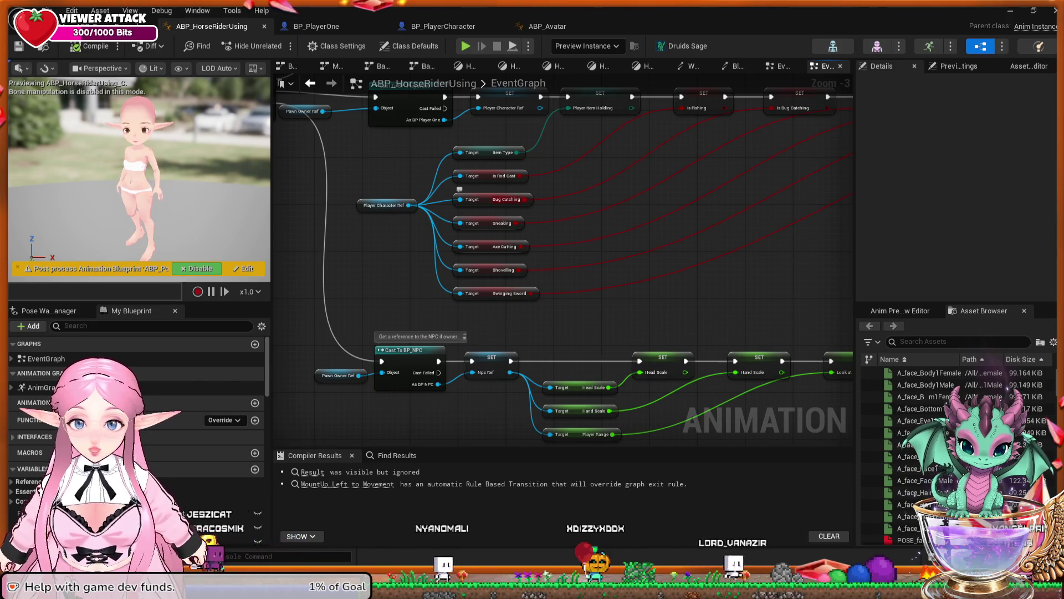
{"action": "left_click_drag", "start_coordinate": [536, 226], "coordinate": [651, 295]}
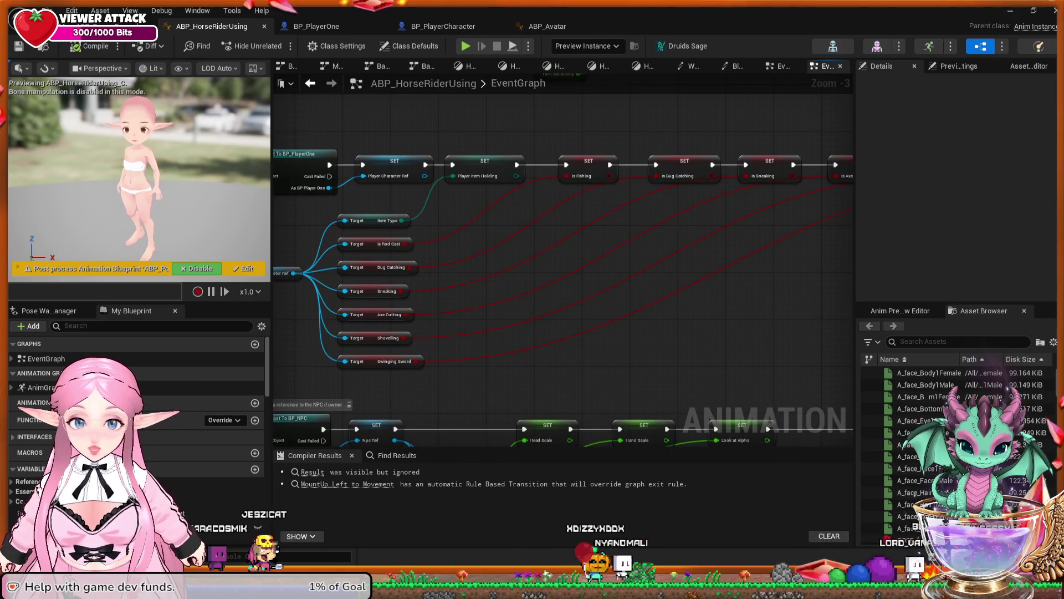
{"action": "left_click_drag", "start_coordinate": [582, 283], "coordinate": [719, 279]}
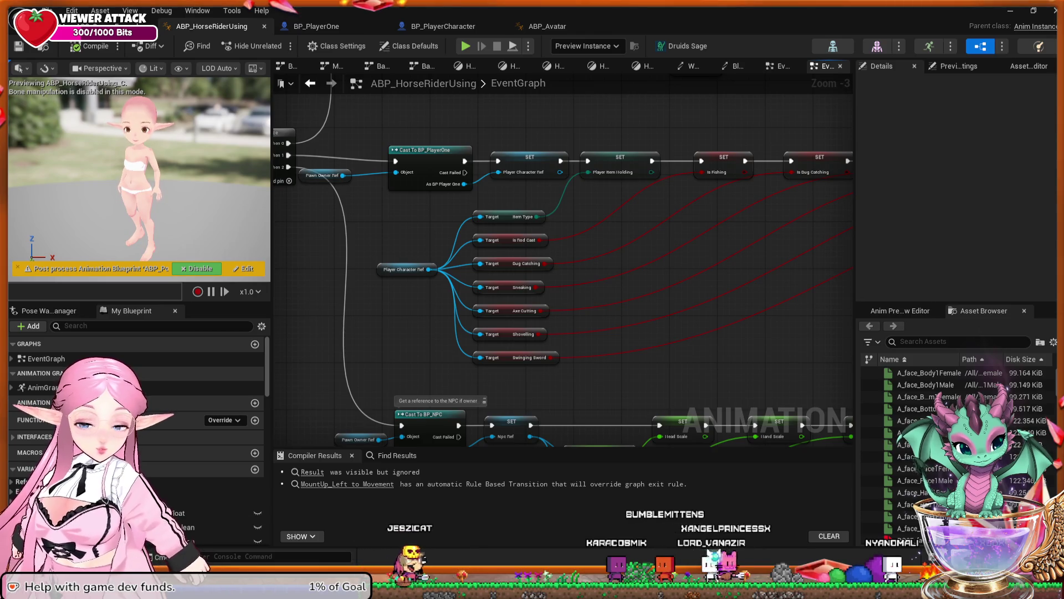
{"action": "left_click", "coordinate": [233, 387]}
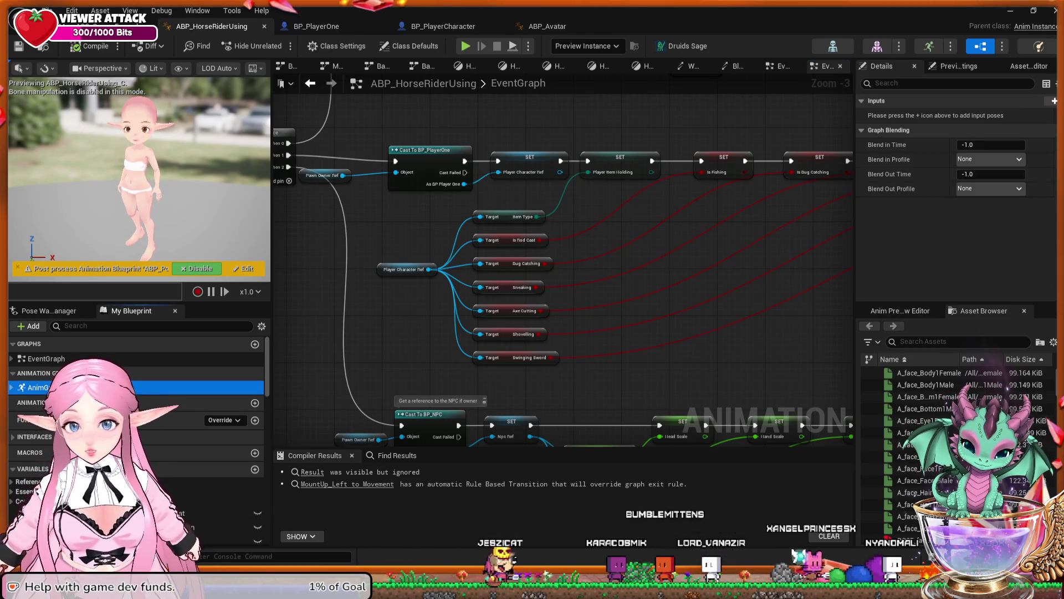
{"action": "double_click", "coordinate": [233, 386]}
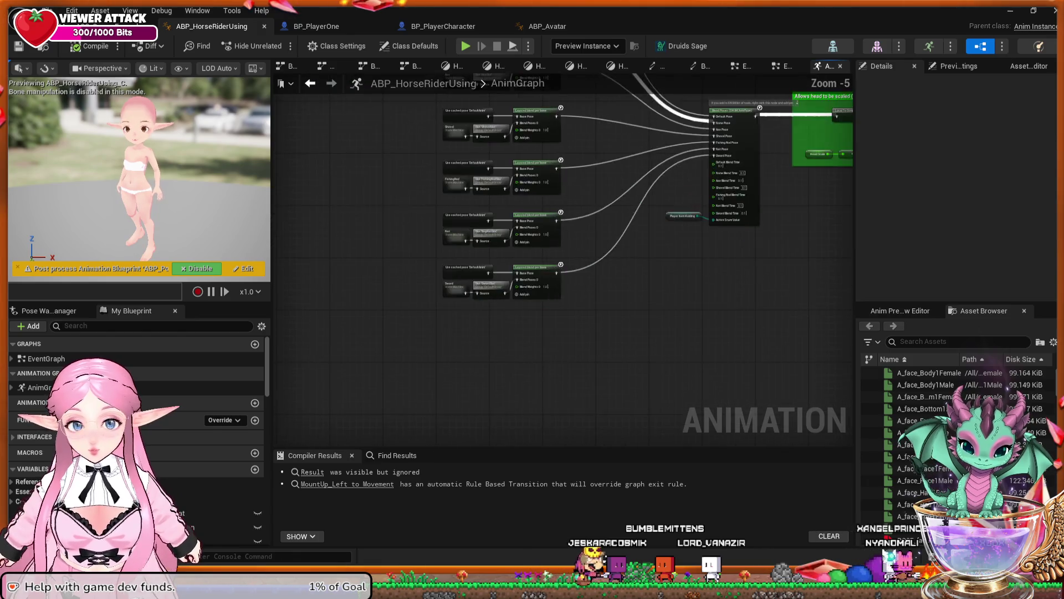
Inspect the Shovel and FishingRod layered blends and the BugNetSlot node's slot settings
{"action": "left_click_drag", "start_coordinate": [524, 215], "coordinate": [532, 408]}
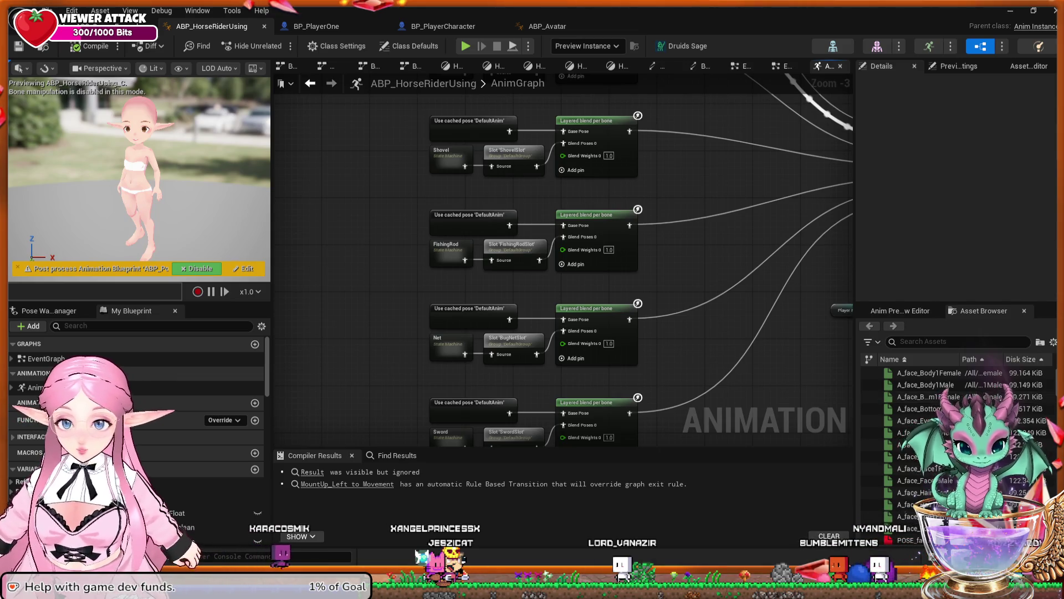
{"action": "scroll", "coordinate": [513, 343], "scroll_direction": "up", "scroll_amount": 3}
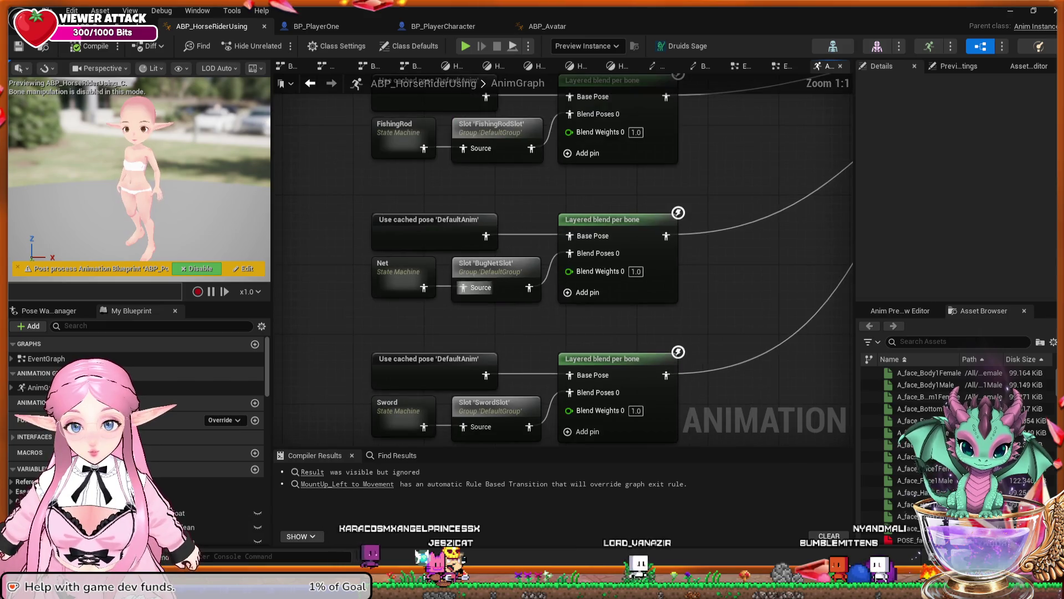
{"action": "left_click", "coordinate": [496, 277]}
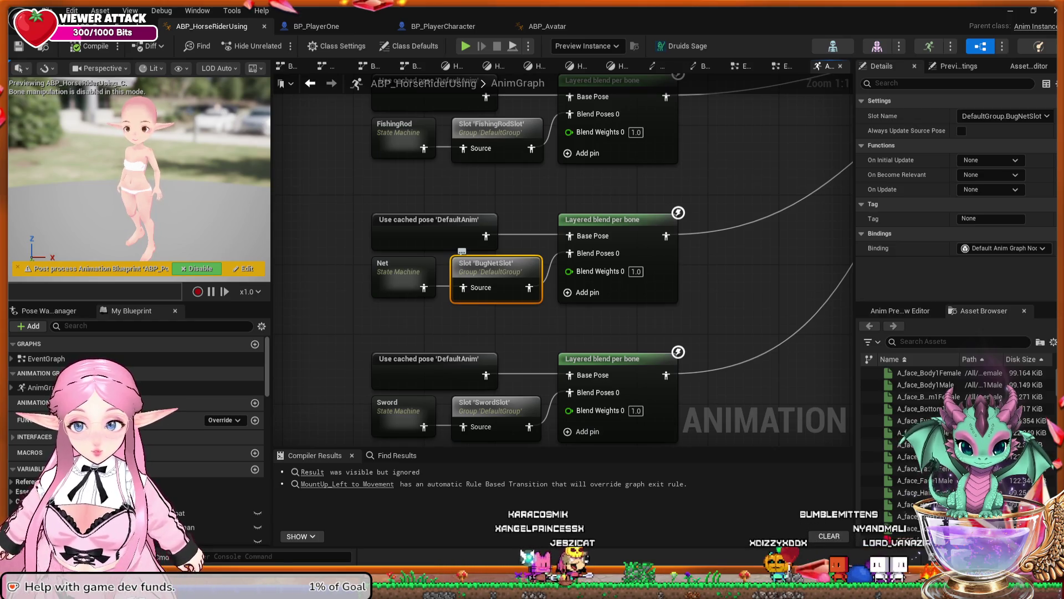
{"action": "left_click_drag", "start_coordinate": [721, 277], "coordinate": [730, 257]}
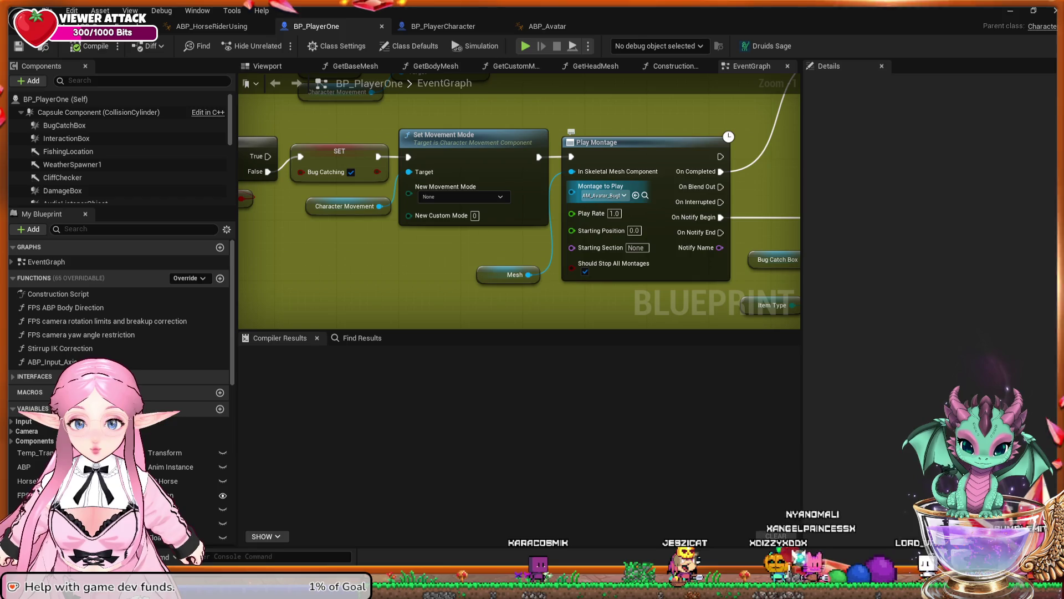
Browse the Content Browser to Content/Characters/CharacterModel/anims and filter for Animation Montages
{"action": "key", "text": "alt+Tab"}
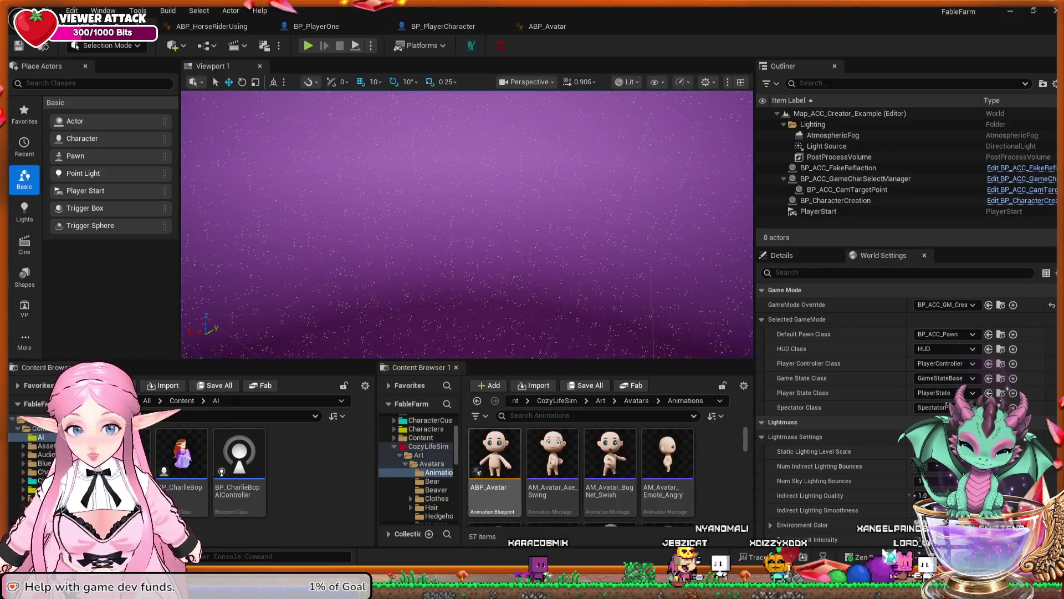
{"action": "left_click", "coordinate": [636, 400]}
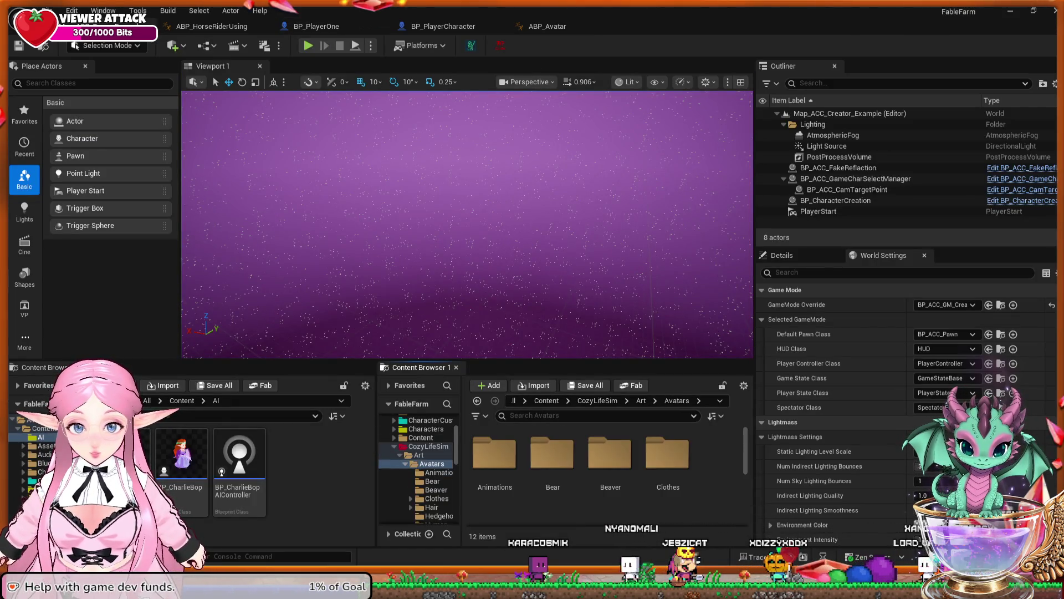
{"action": "left_click", "coordinate": [546, 400]}
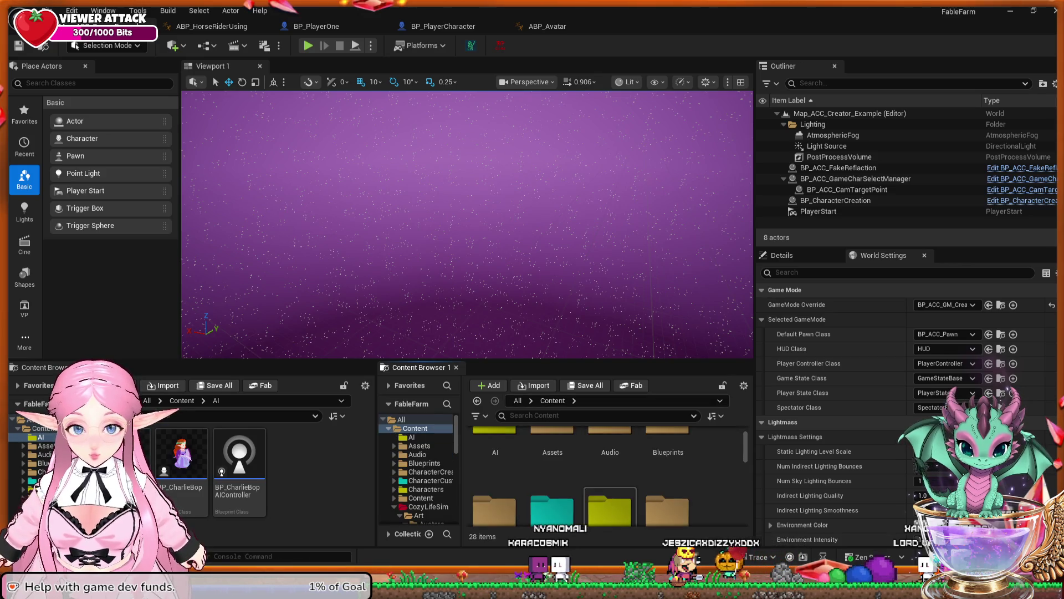
{"action": "scroll", "coordinate": [610, 477], "scroll_direction": "down", "scroll_amount": 1}
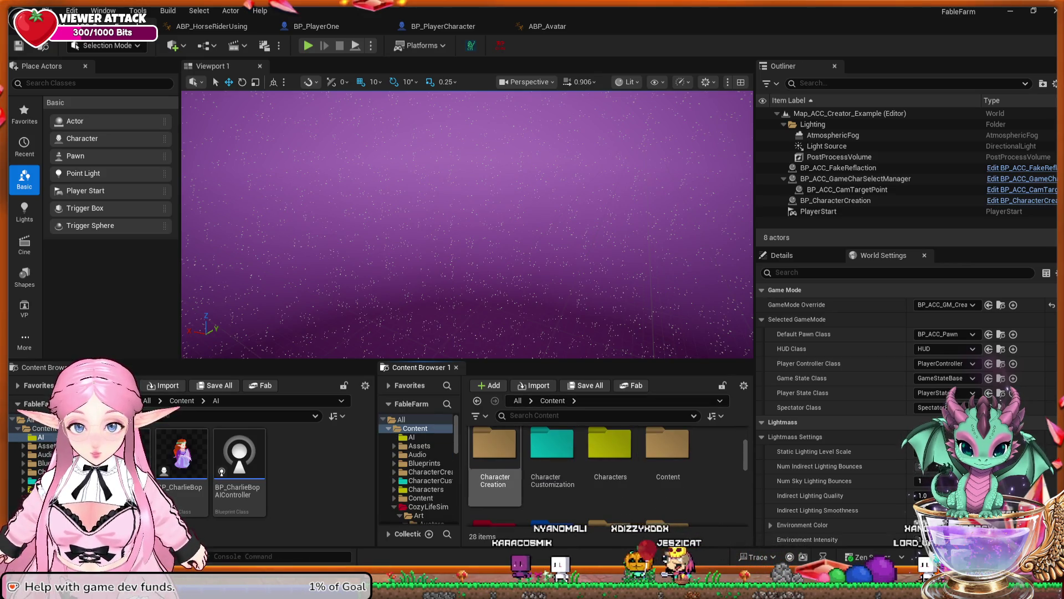
{"action": "double_click", "coordinate": [610, 449]}
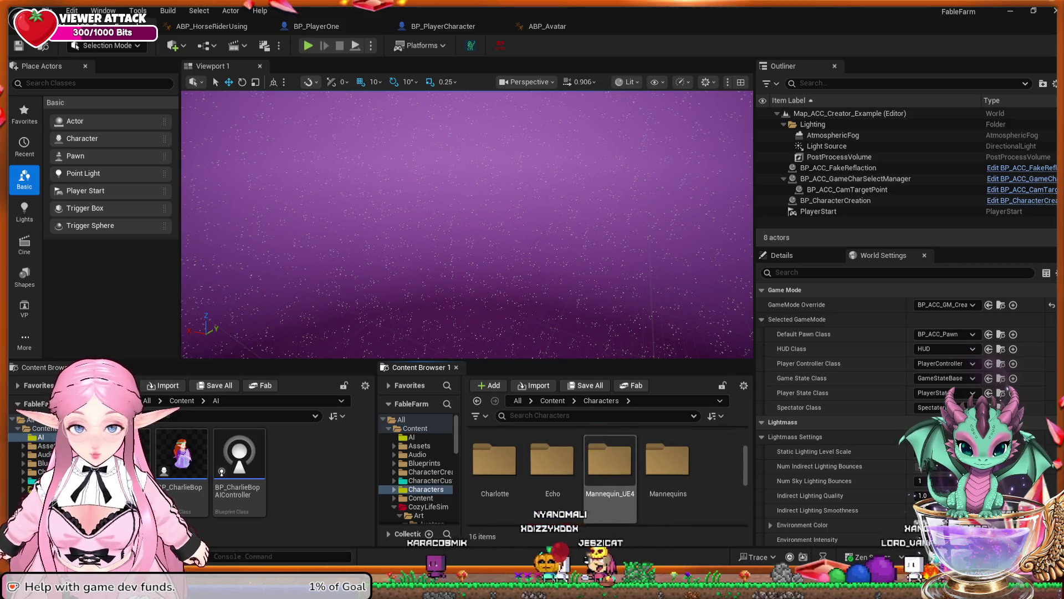
{"action": "scroll", "coordinate": [610, 466], "scroll_direction": "up", "scroll_amount": 1}
{"action": "left_click", "coordinate": [552, 460]}
{"action": "double_click", "coordinate": [552, 454]}
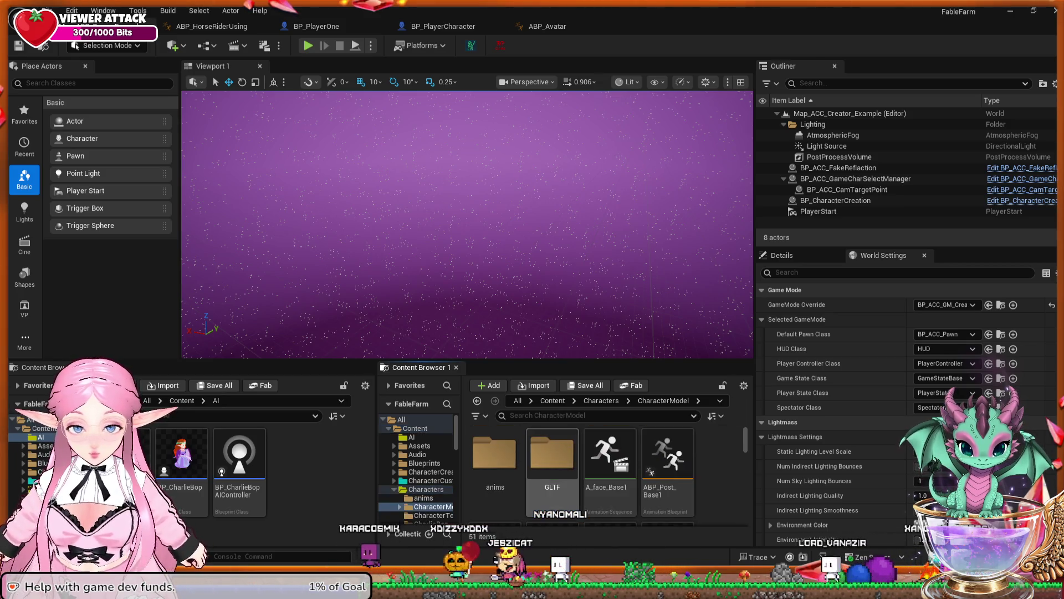
{"action": "double_click", "coordinate": [494, 454]}
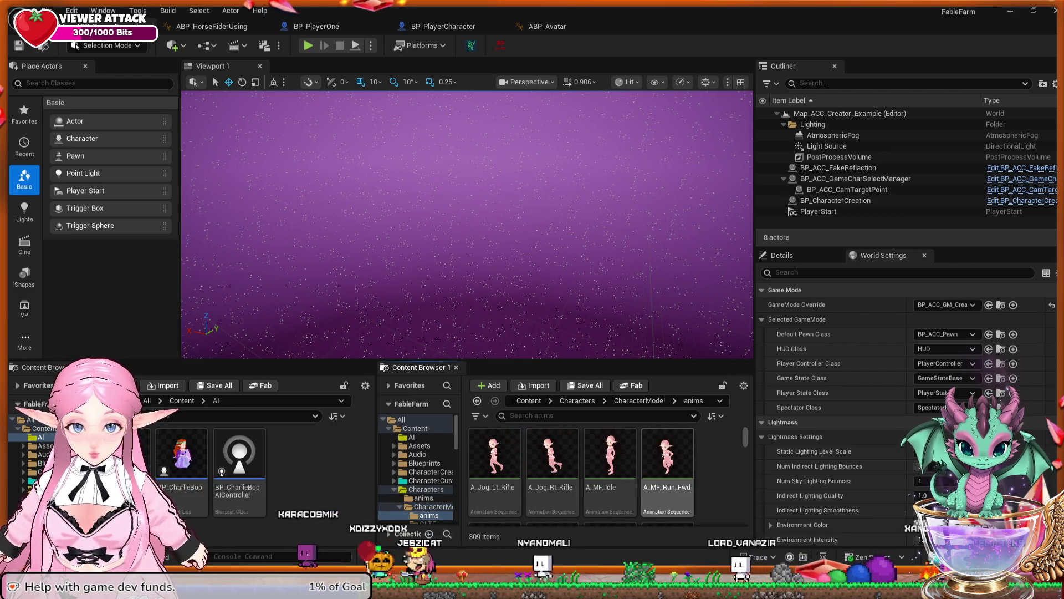
{"action": "left_click", "coordinate": [510, 415]}
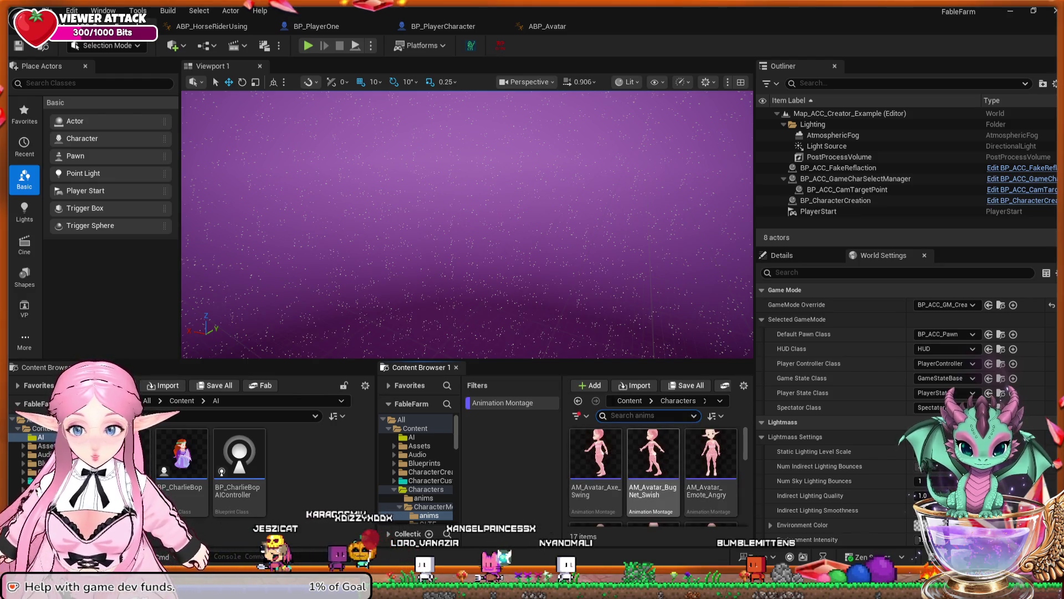
Open AM_Avatar_Axe_Swing and inspect its Default section's properties and Linked Sequence
{"action": "double_click", "coordinate": [586, 450]}
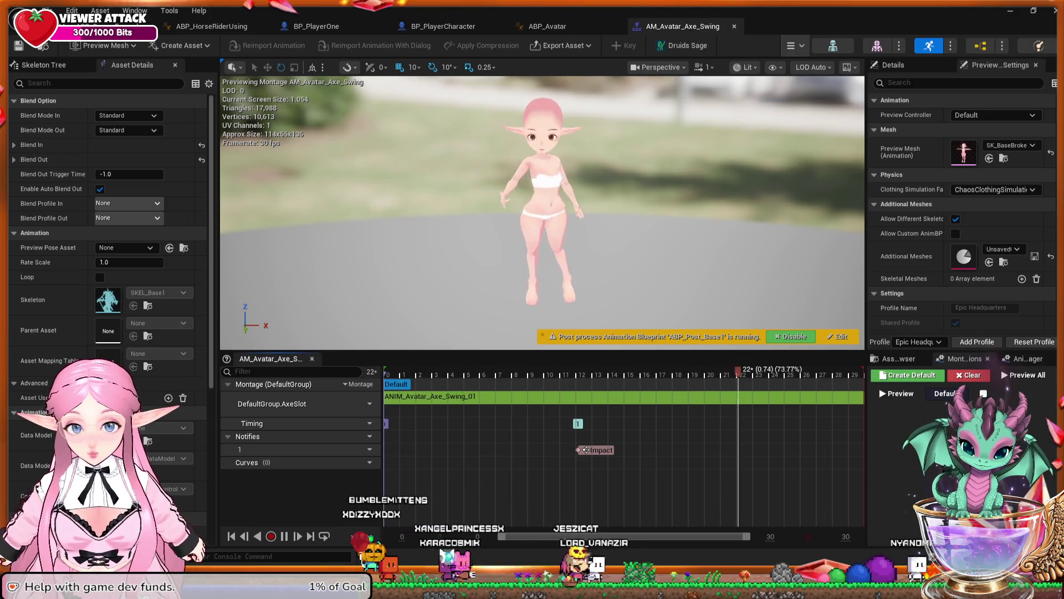
{"action": "scroll", "coordinate": [962, 222], "scroll_direction": "down", "scroll_amount": 2}
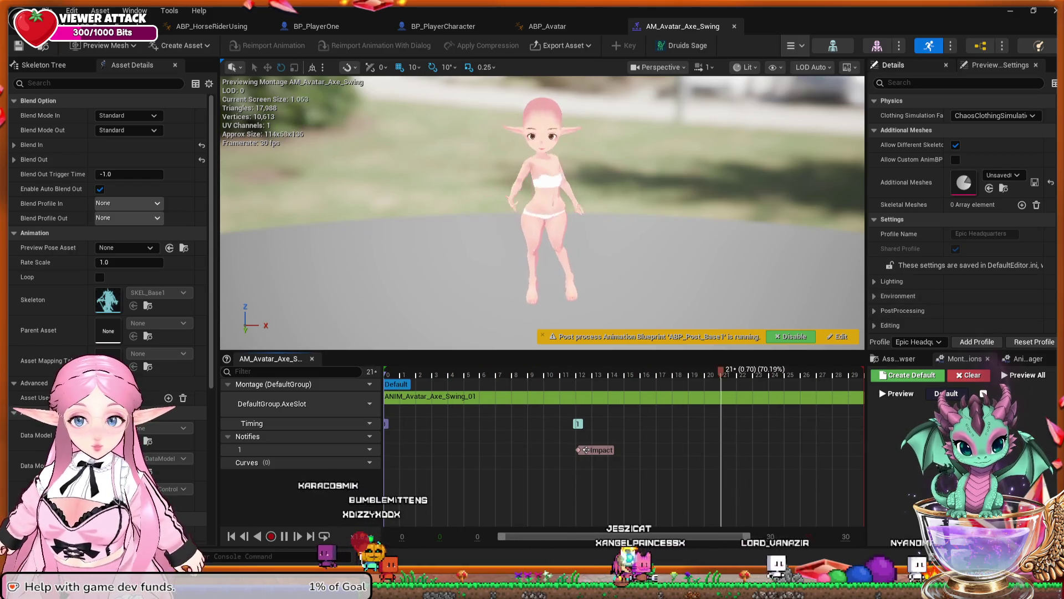
{"action": "left_click", "coordinate": [893, 64]}
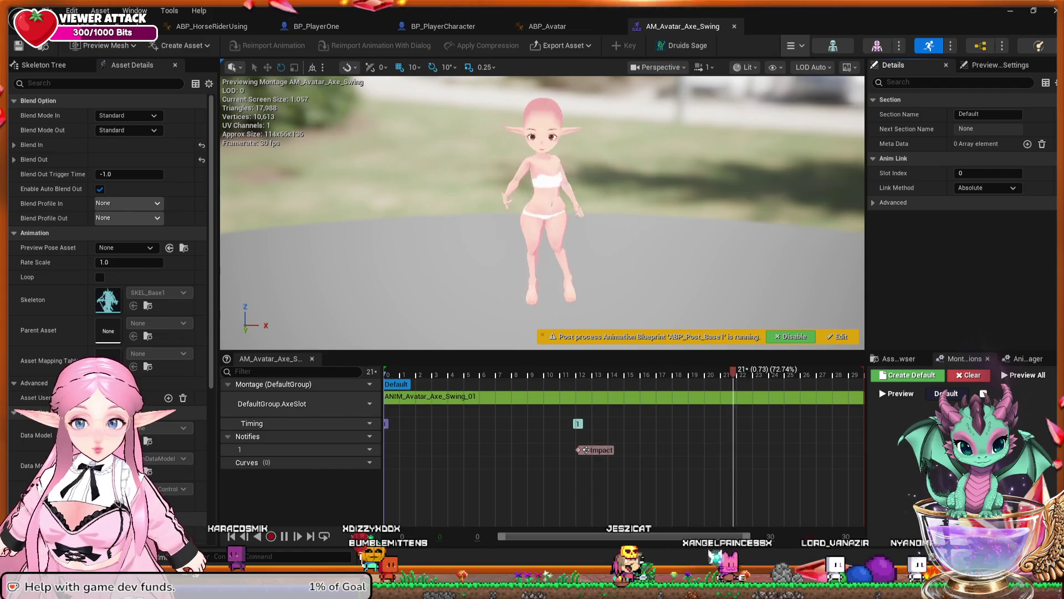
{"action": "left_click", "coordinate": [874, 202]}
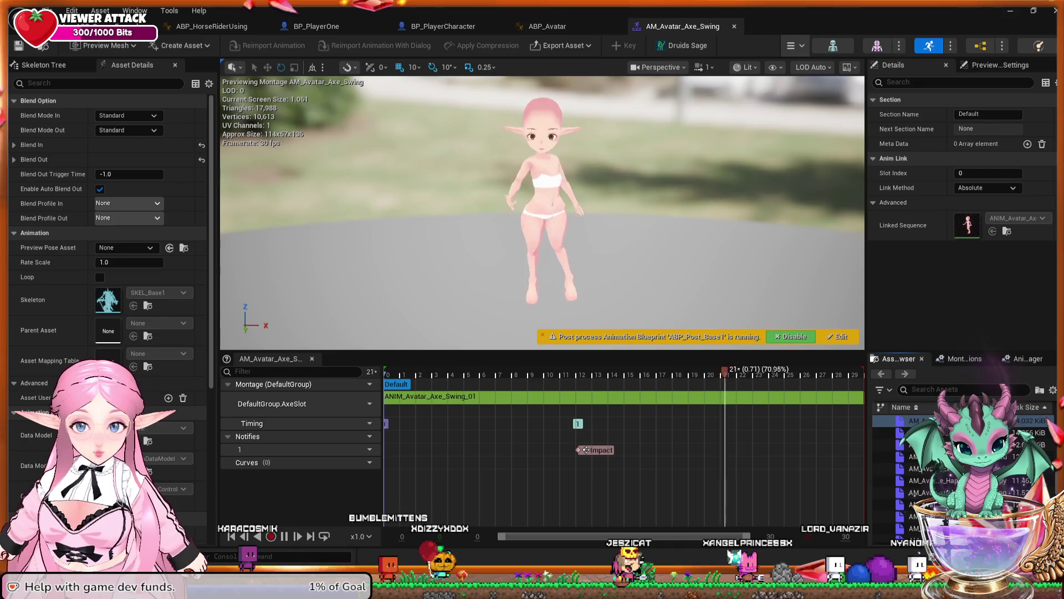
{"action": "left_click", "coordinate": [964, 358]}
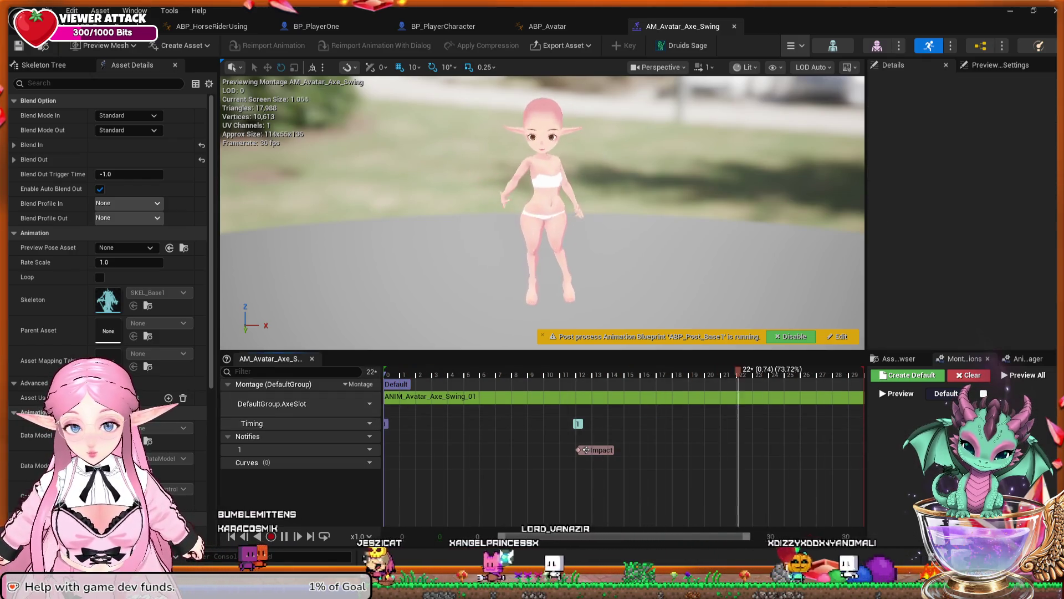
{"action": "left_click", "coordinate": [396, 384]}
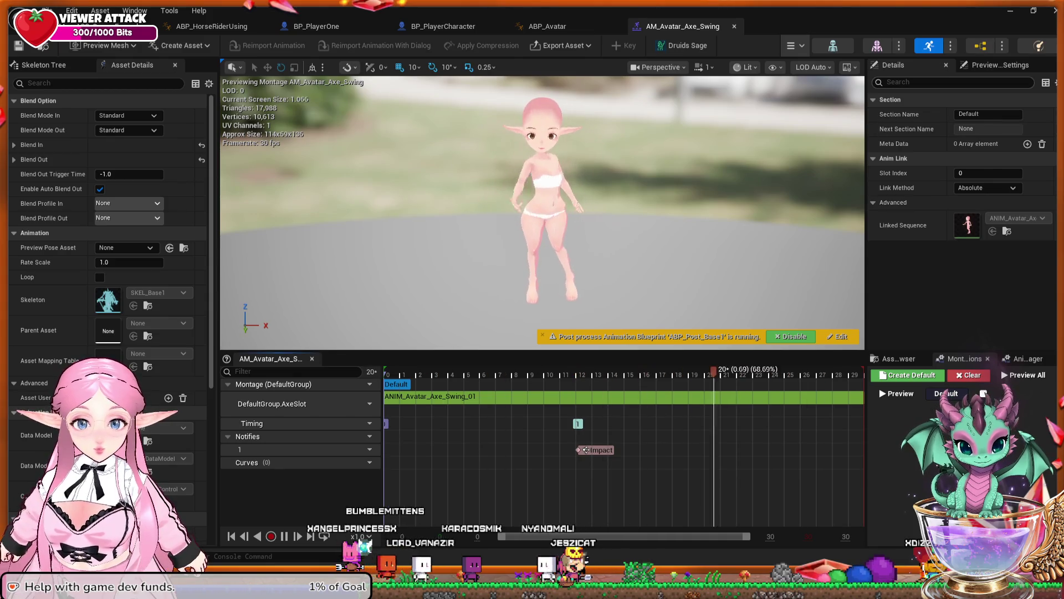
Check in the Anim Slot Manager that the montage uses the AxeSlot slot
{"action": "left_click", "coordinate": [1028, 359]}
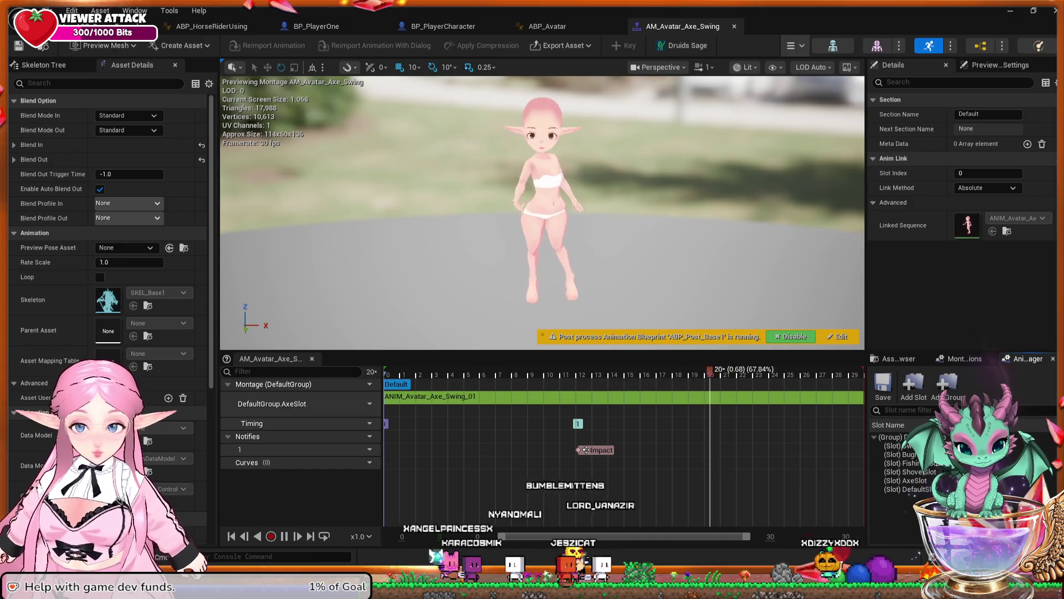
{"action": "left_click", "coordinate": [890, 437]}
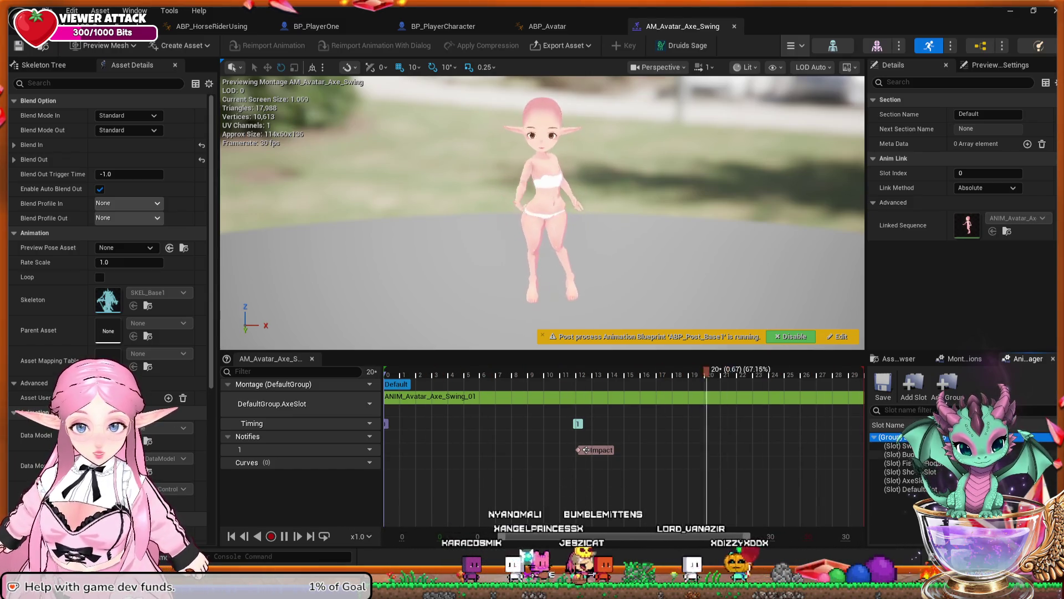
{"action": "left_click", "coordinate": [906, 480]}
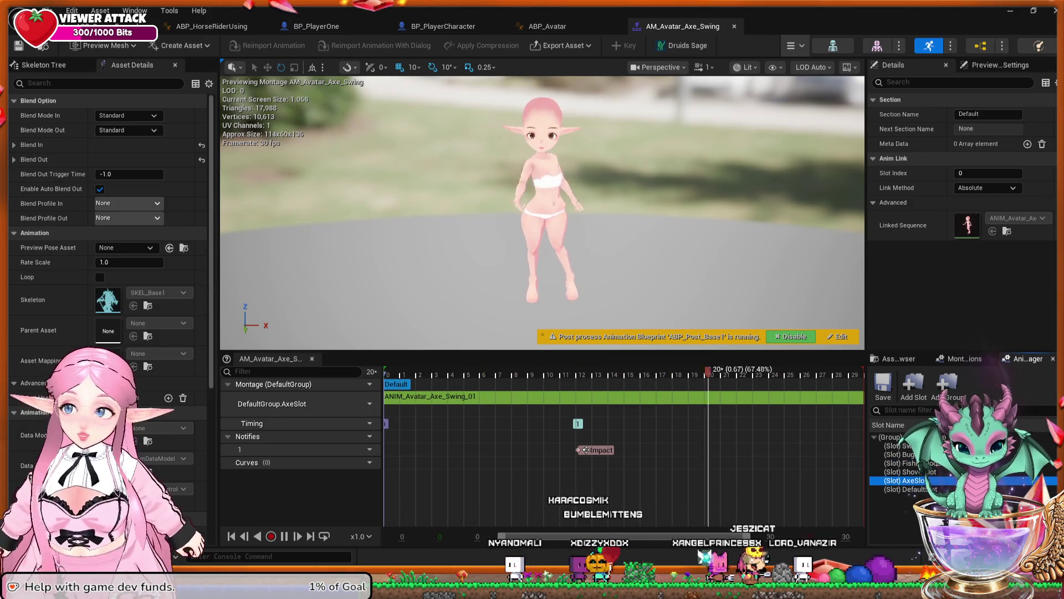
{"action": "left_click", "coordinate": [212, 26]}
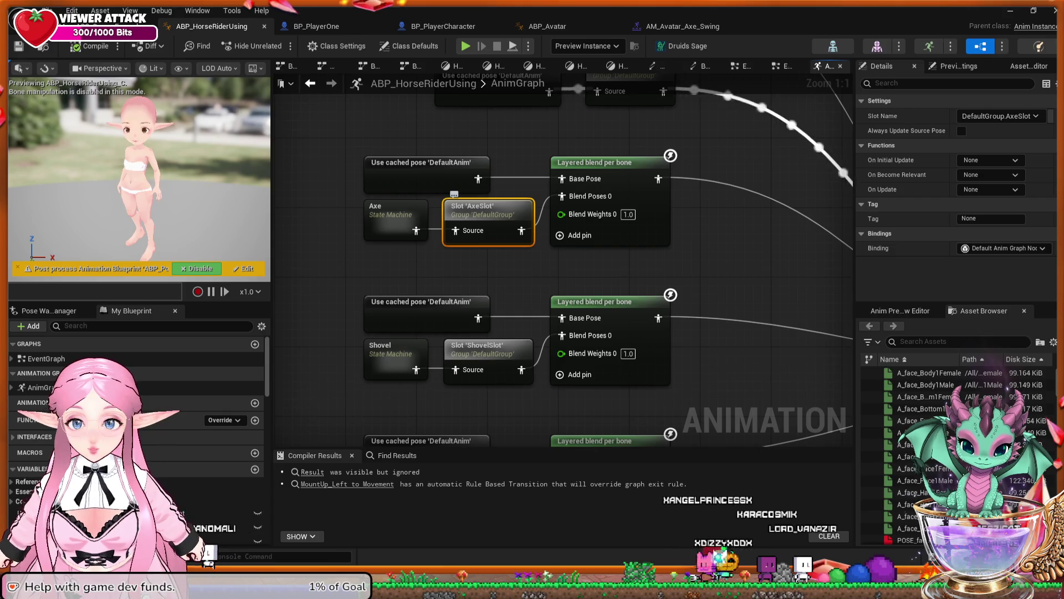
Compare the axe-swing montage with ABP_HorseRiderUsing, then open its EventGraph's HORSE RIDING Logic block
{"action": "left_click", "coordinate": [683, 26]}
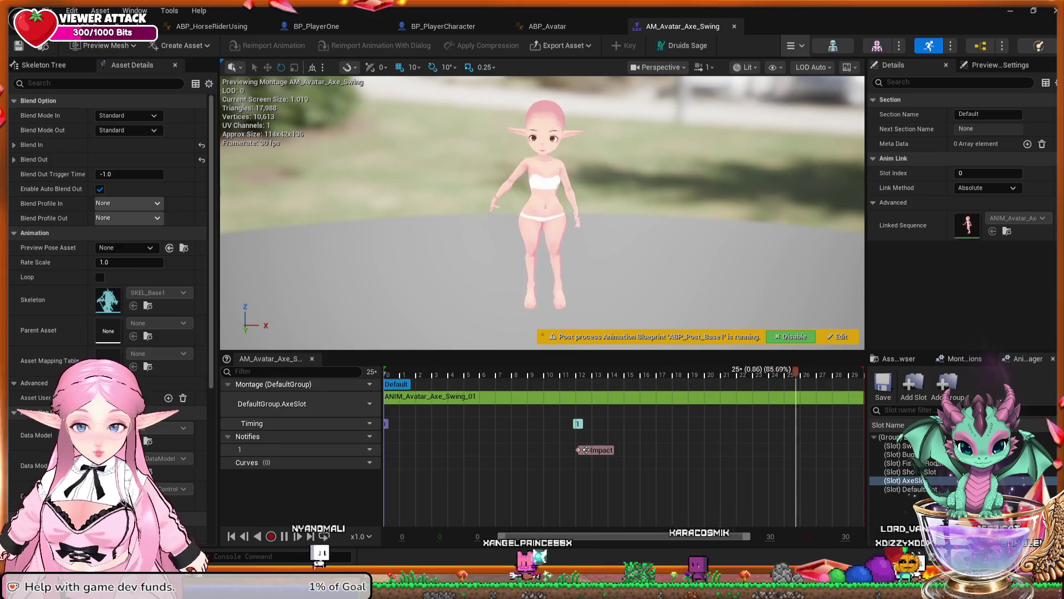
{"action": "left_click", "coordinate": [210, 26]}
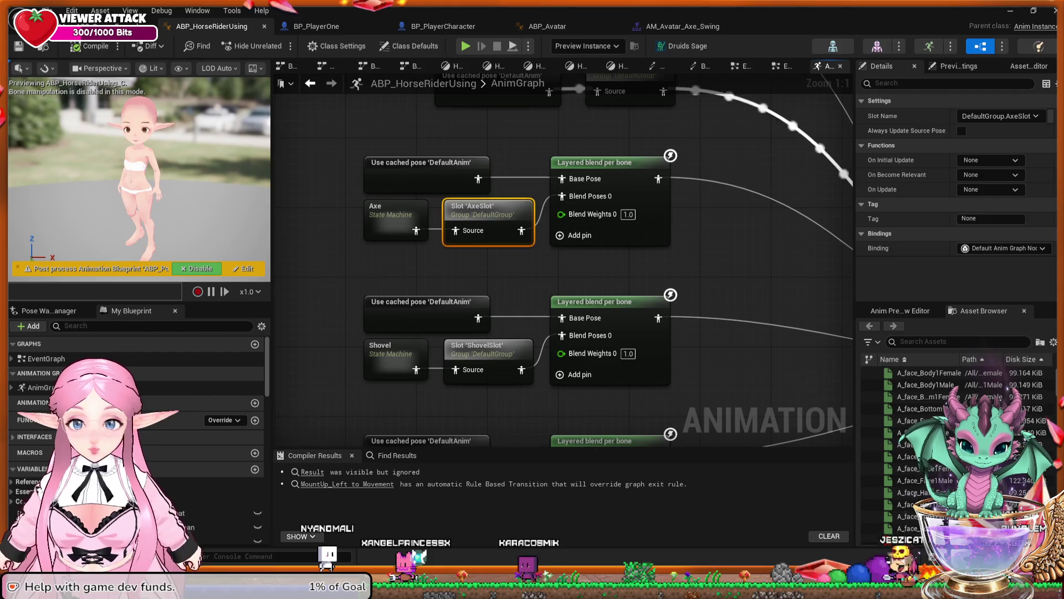
{"action": "left_click", "coordinate": [682, 26]}
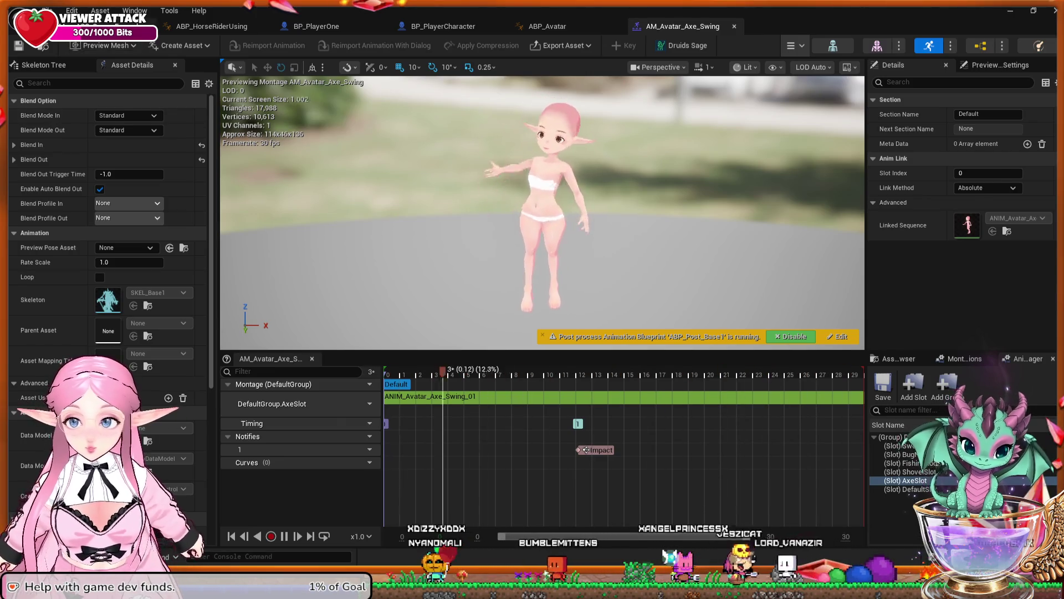
{"action": "key", "text": "ctrl+Tab"}
{"action": "left_click", "coordinate": [211, 26]}
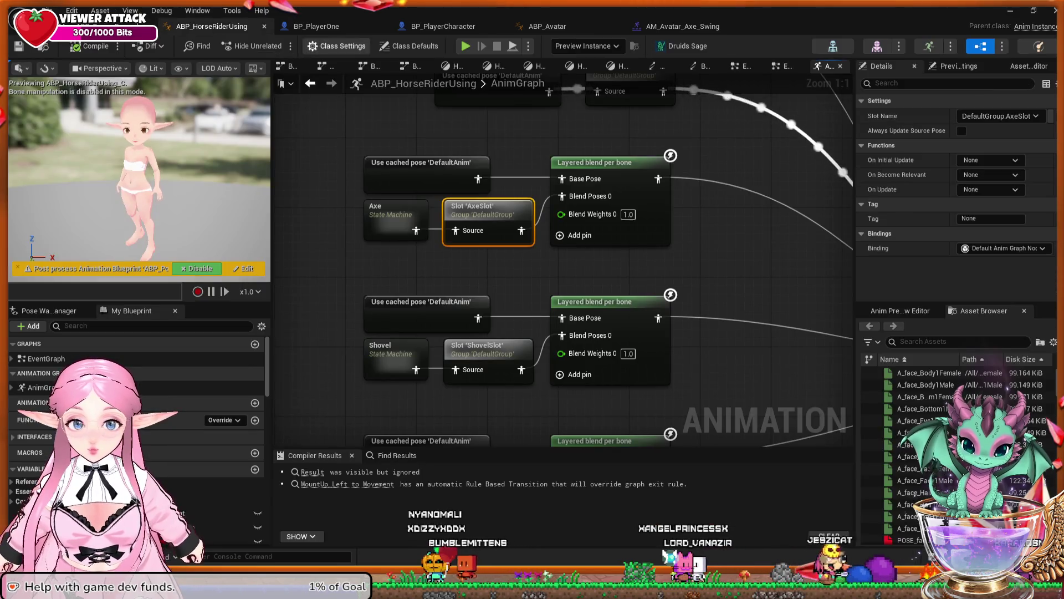
{"action": "key", "text": "ctrl+Tab"}
{"action": "key", "text": "ctrl+Tab"}
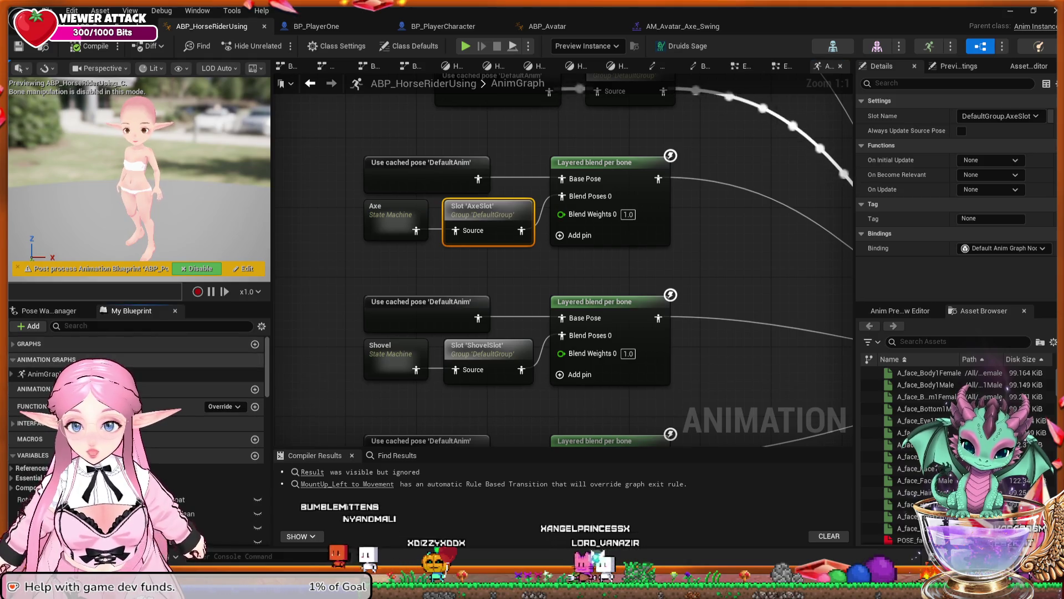
{"action": "left_click", "coordinate": [46, 358]}
{"action": "double_click", "coordinate": [46, 359]}
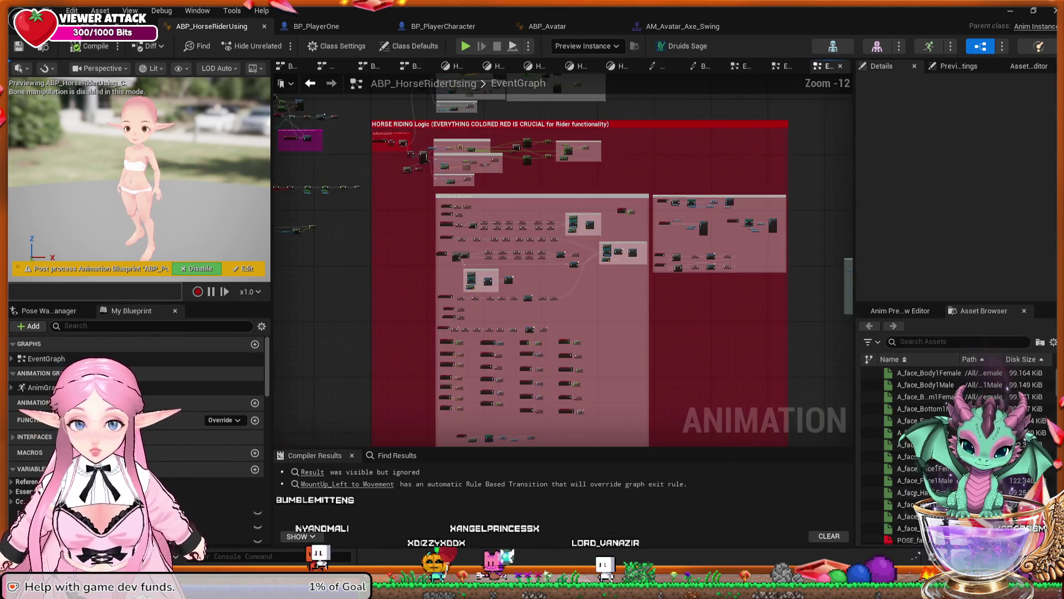
Zoom in on Cast to BP_PlayerOne and its Player Character Ref getters, dragging a wire from Axe Cutting
{"action": "scroll", "coordinate": [404, 340], "scroll_direction": "down", "scroll_amount": 3}
{"action": "scroll", "coordinate": [381, 199], "scroll_direction": "up", "scroll_amount": 7}
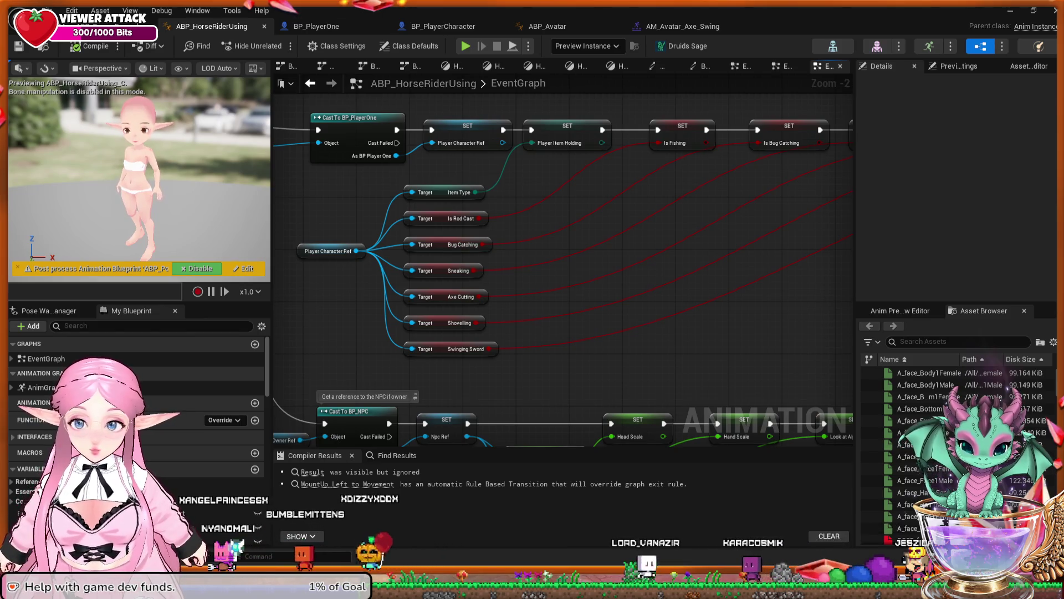
{"action": "left_click_drag", "start_coordinate": [533, 263], "coordinate": [517, 273]}
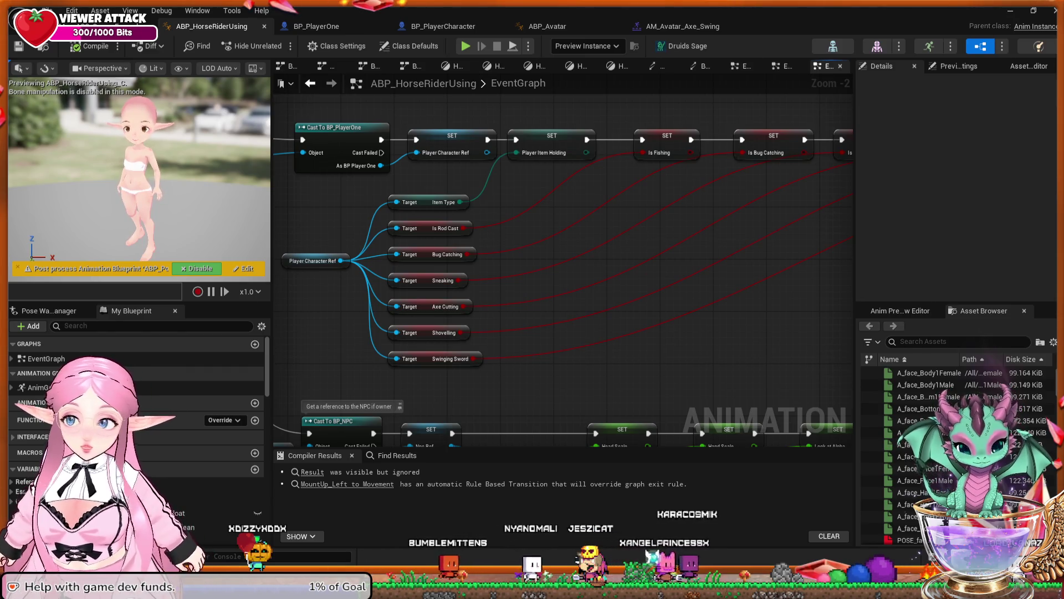
{"action": "left_click_drag", "start_coordinate": [578, 257], "coordinate": [593, 270]}
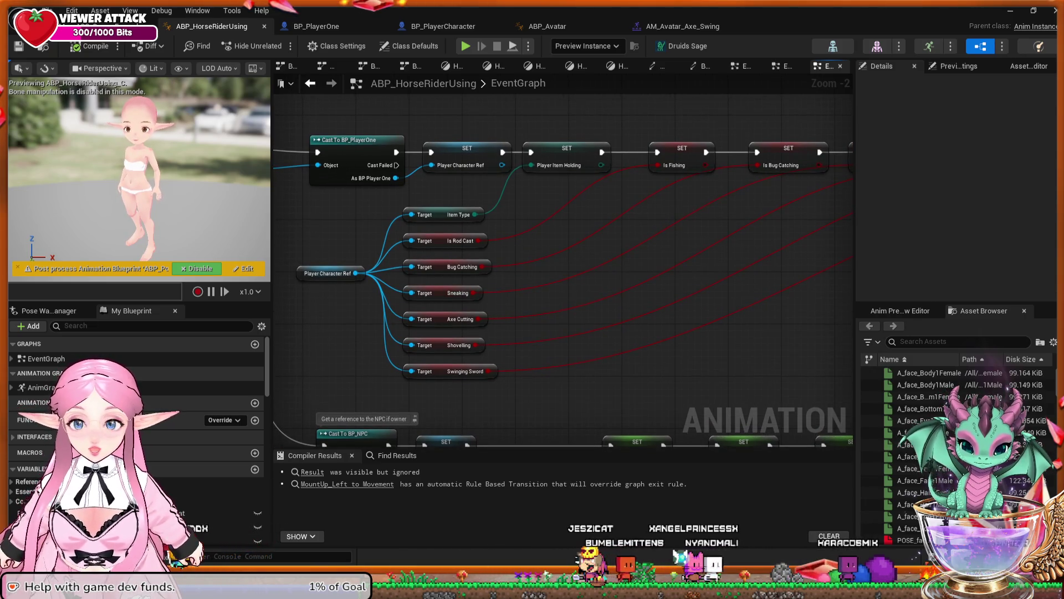
{"action": "left_click", "coordinate": [331, 273]}
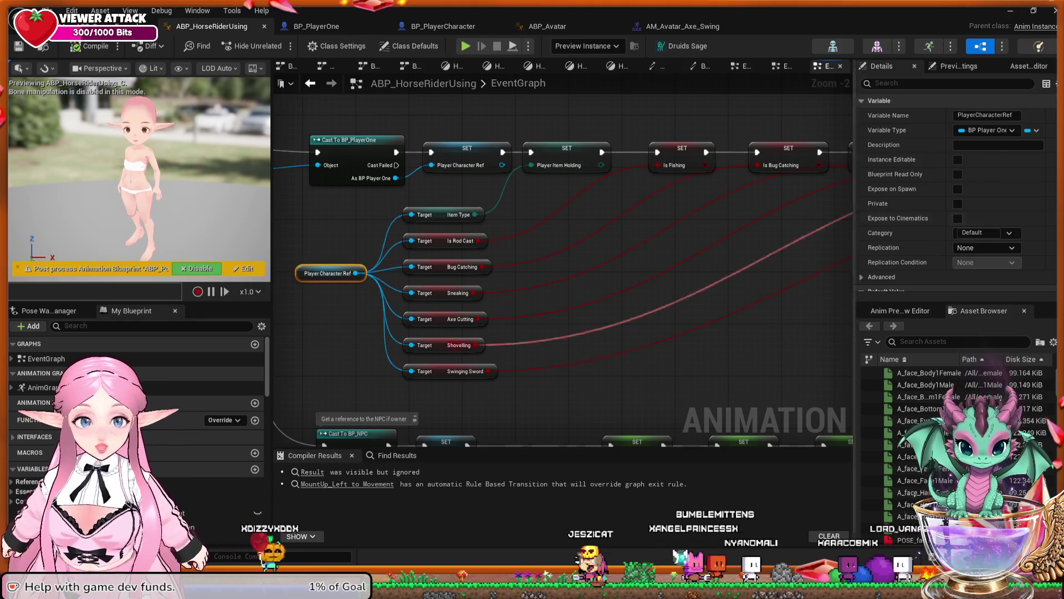
{"action": "key", "text": "Escape"}
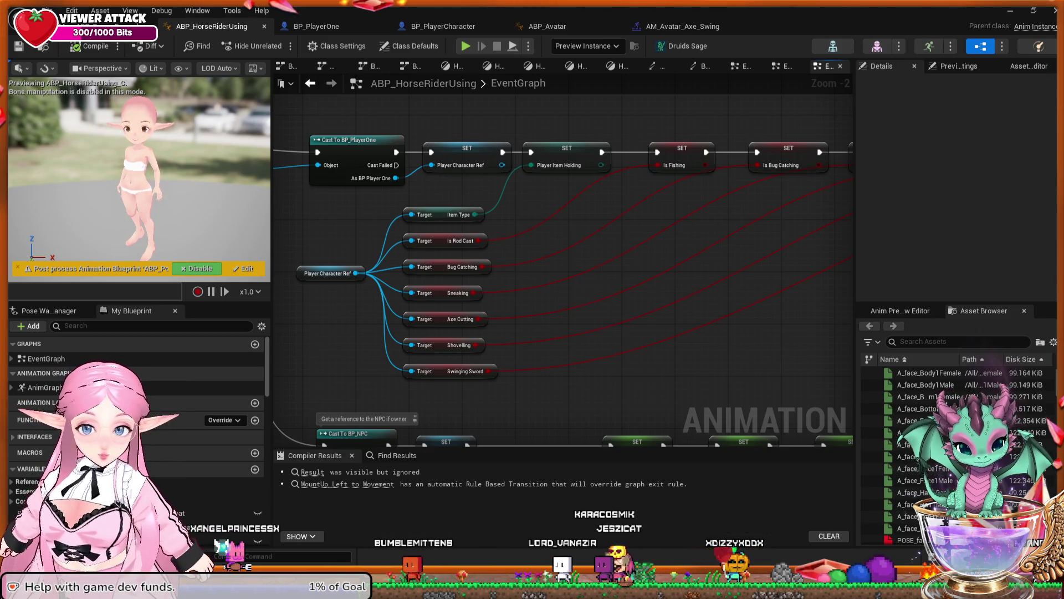
{"action": "scroll", "coordinate": [515, 307], "scroll_direction": "up", "scroll_amount": 1}
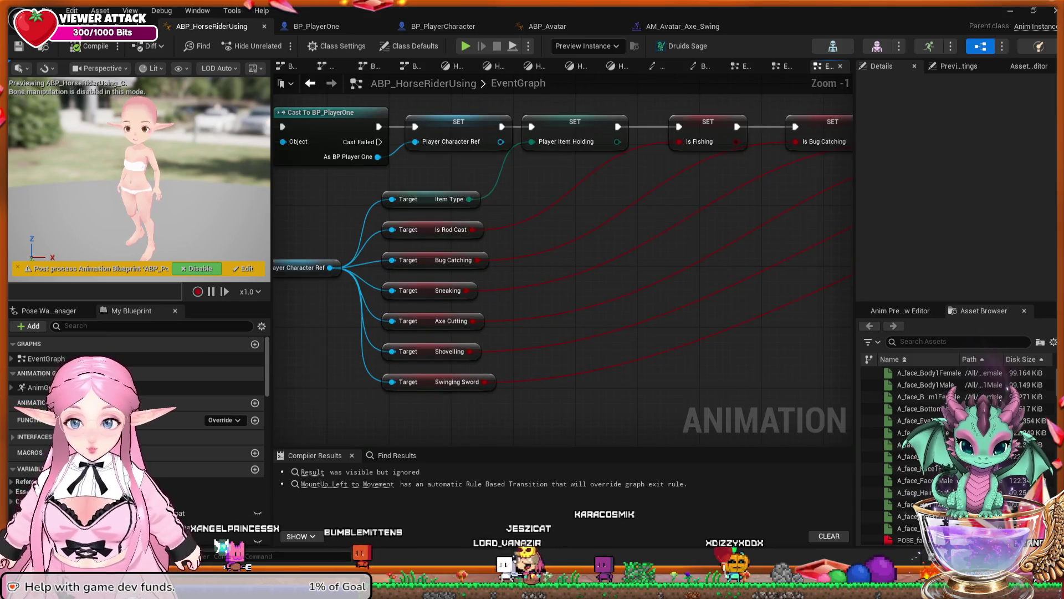
{"action": "left_click_drag", "start_coordinate": [475, 321], "coordinate": [531, 323]}
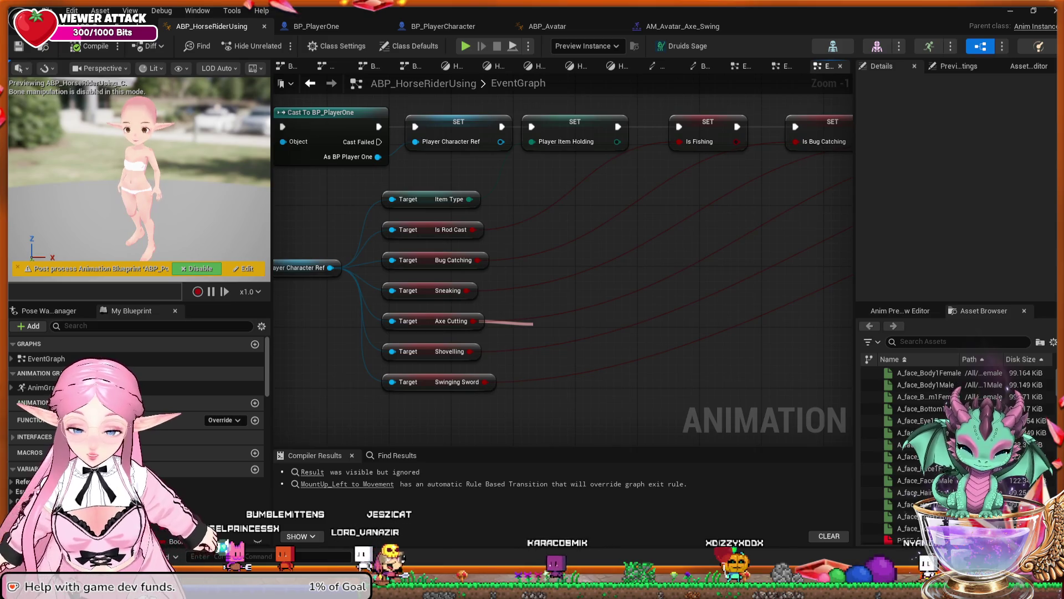
Add a Print String node beside Axe Cutting and compile the animation blueprint
{"action": "key", "text": "Return"}
{"action": "mouse_move", "coordinate": [561, 326]}
{"action": "left_mouse_down"}
{"action": "mouse_move", "coordinate": [569, 271]}
{"action": "mouse_move", "coordinate": [568, 287]}
{"action": "left_mouse_up"}
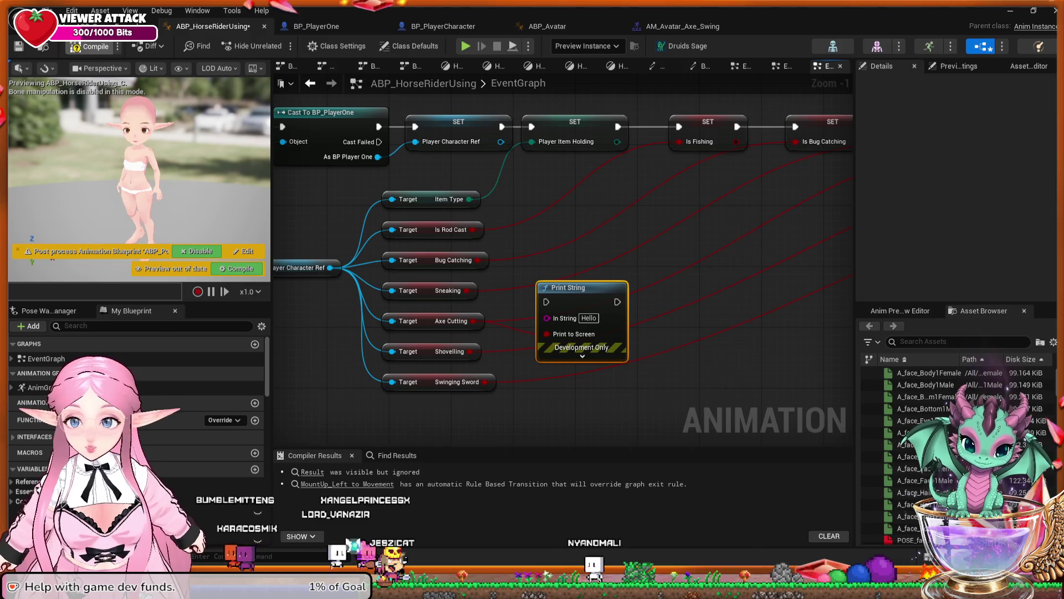
{"action": "key", "text": "F7"}
{"action": "mouse_move", "coordinate": [680, 225]}
{"action": "left_mouse_down"}
{"action": "mouse_move", "coordinate": [492, 232]}
{"action": "mouse_move", "coordinate": [550, 232]}
{"action": "left_mouse_up"}
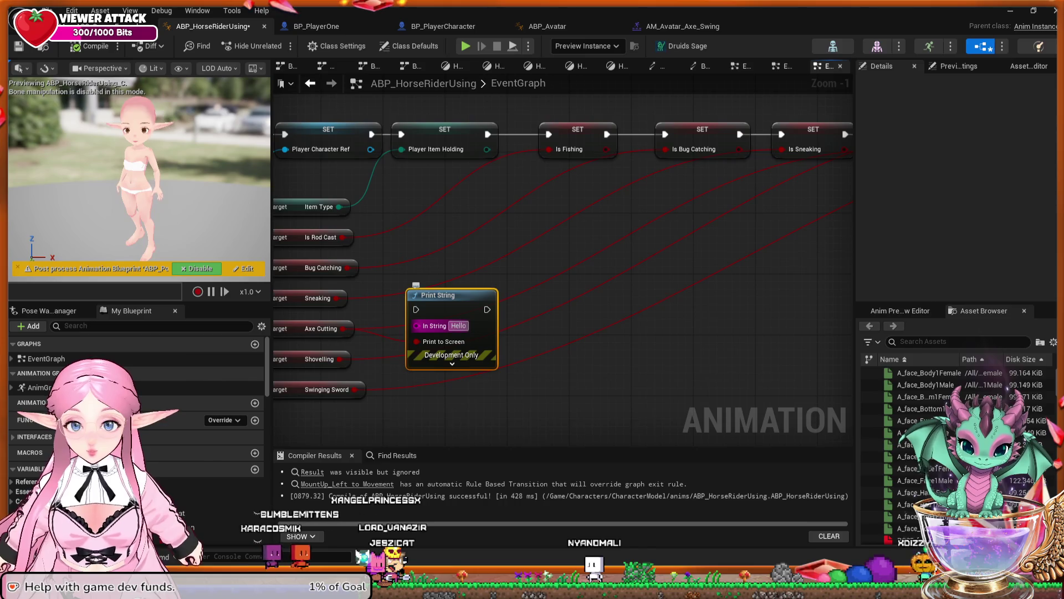
{"action": "left_click_drag", "start_coordinate": [680, 197], "coordinate": [478, 285]}
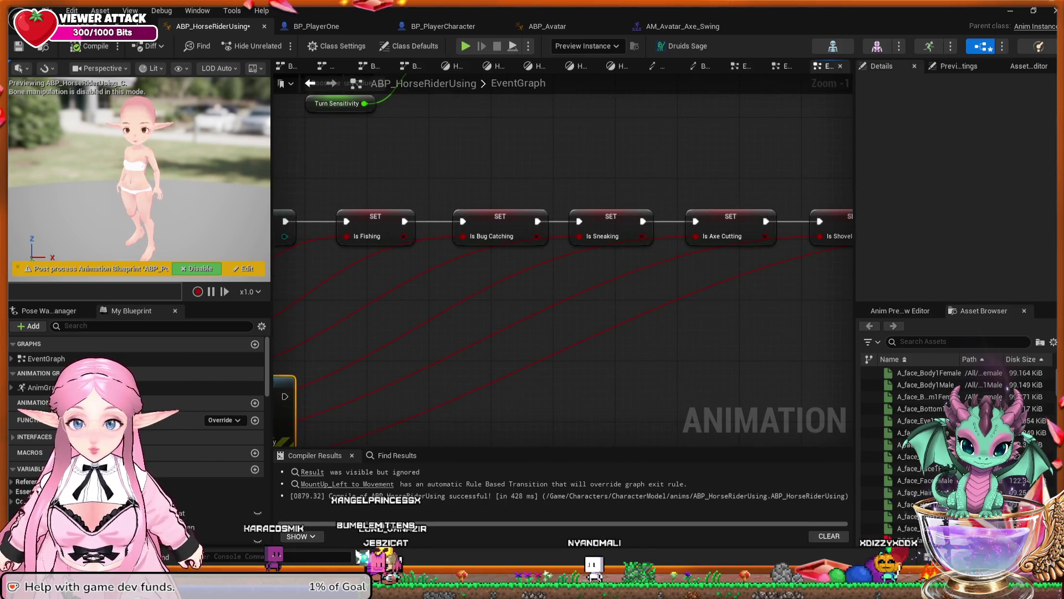
{"action": "mouse_move", "coordinate": [610, 277]}
{"action": "left_mouse_down"}
{"action": "mouse_move", "coordinate": [521, 280]}
{"action": "mouse_move", "coordinate": [599, 279]}
{"action": "mouse_move", "coordinate": [579, 280]}
{"action": "left_mouse_up"}
Wire the Print String's execution between SET Player Item Holding and SET Is Fishing
{"action": "mouse_move", "coordinate": [306, 358]}
{"action": "left_mouse_down"}
{"action": "mouse_move", "coordinate": [502, 308]}
{"action": "mouse_move", "coordinate": [622, 249]}
{"action": "mouse_move", "coordinate": [718, 226]}
{"action": "mouse_move", "coordinate": [601, 280]}
{"action": "left_mouse_up"}
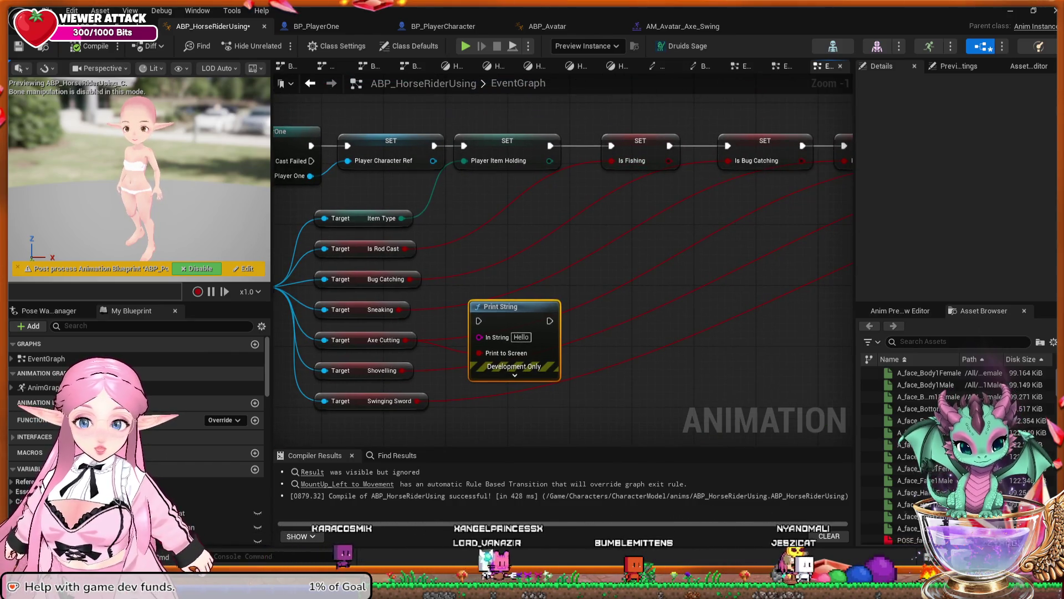
{"action": "left_click_drag", "start_coordinate": [526, 278], "coordinate": [656, 240]}
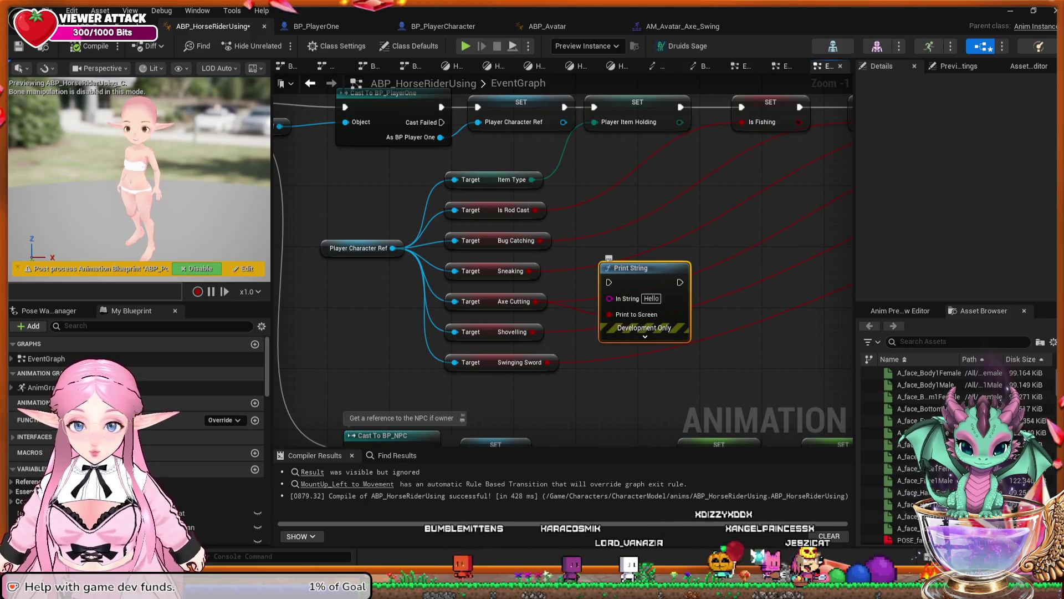
{"action": "mouse_move", "coordinate": [637, 267]}
{"action": "left_mouse_down"}
{"action": "mouse_move", "coordinate": [645, 237]}
{"action": "mouse_move", "coordinate": [635, 293]}
{"action": "left_mouse_up"}
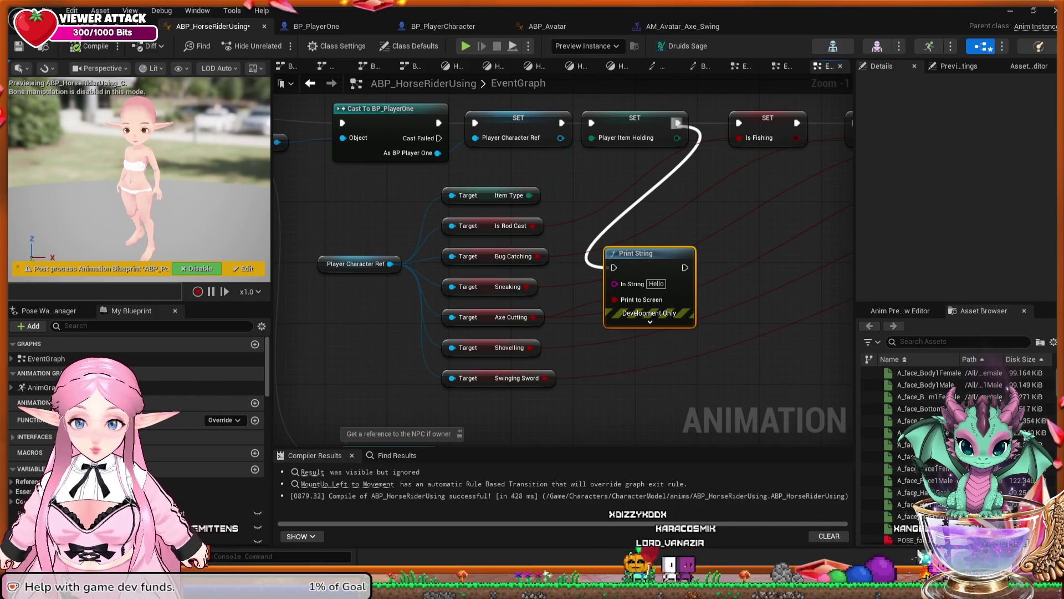
{"action": "left_click_drag", "start_coordinate": [607, 265], "coordinate": [614, 268]}
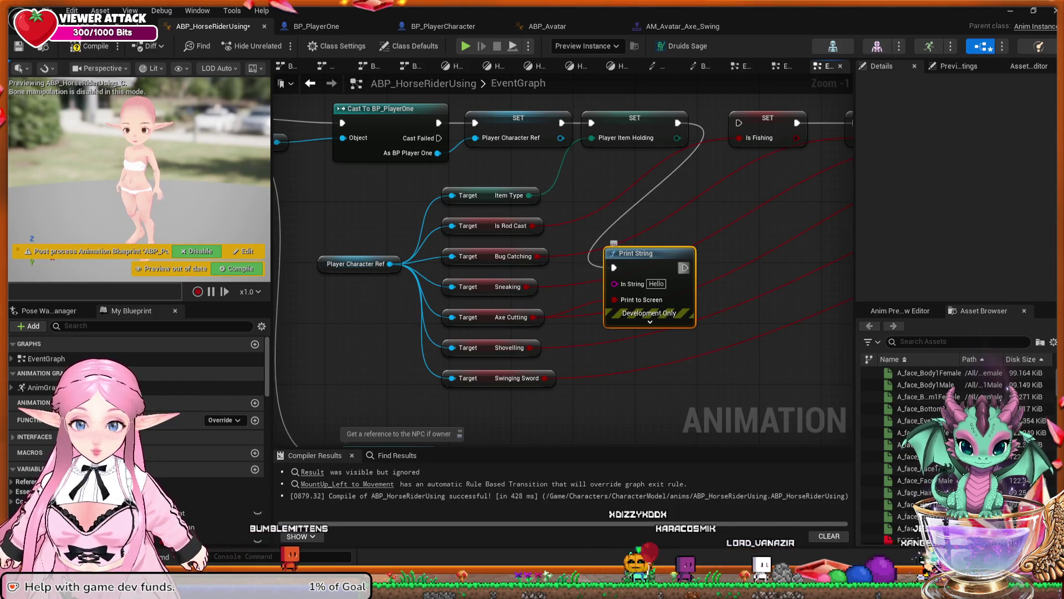
{"action": "left_click_drag", "start_coordinate": [739, 123], "coordinate": [739, 123]}
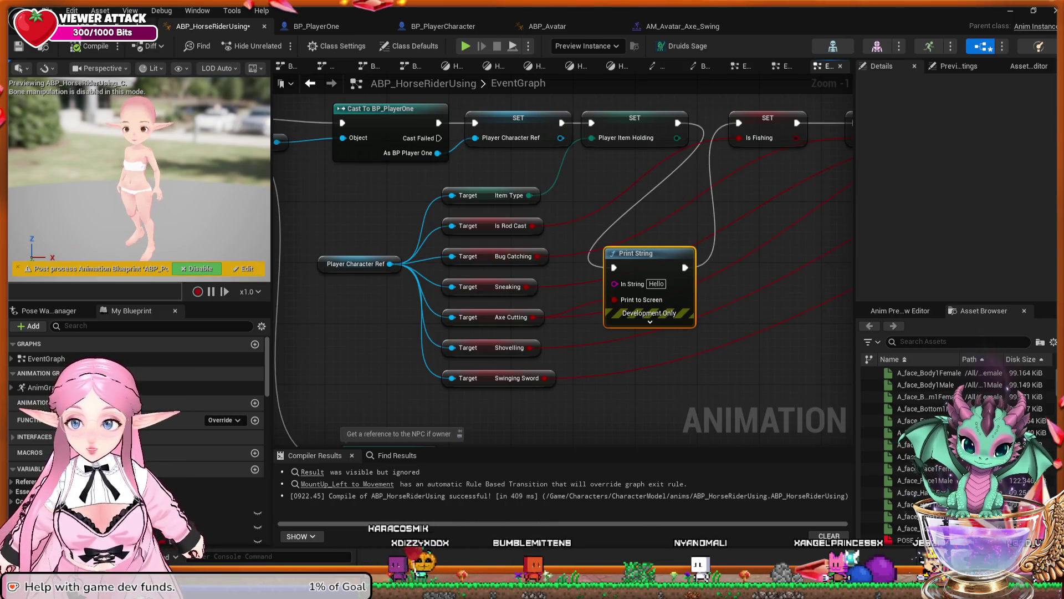
{"action": "left_click", "coordinate": [111, 26]}
Play as server, walk toward the red house watching for Server: Hello messages, then stop
{"action": "key", "text": "alt+p"}
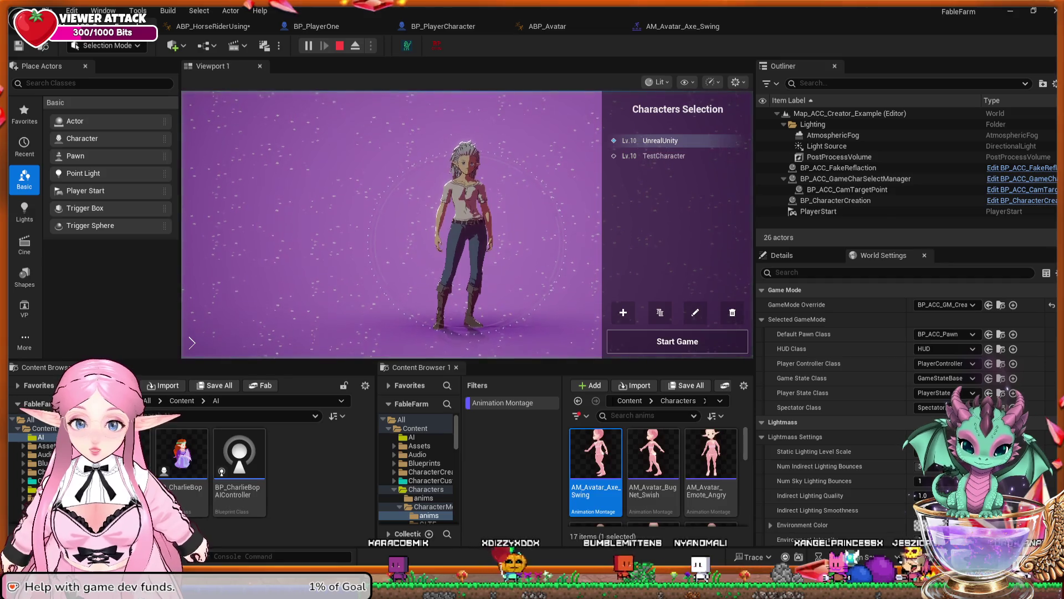
{"action": "left_click", "coordinate": [678, 342]}
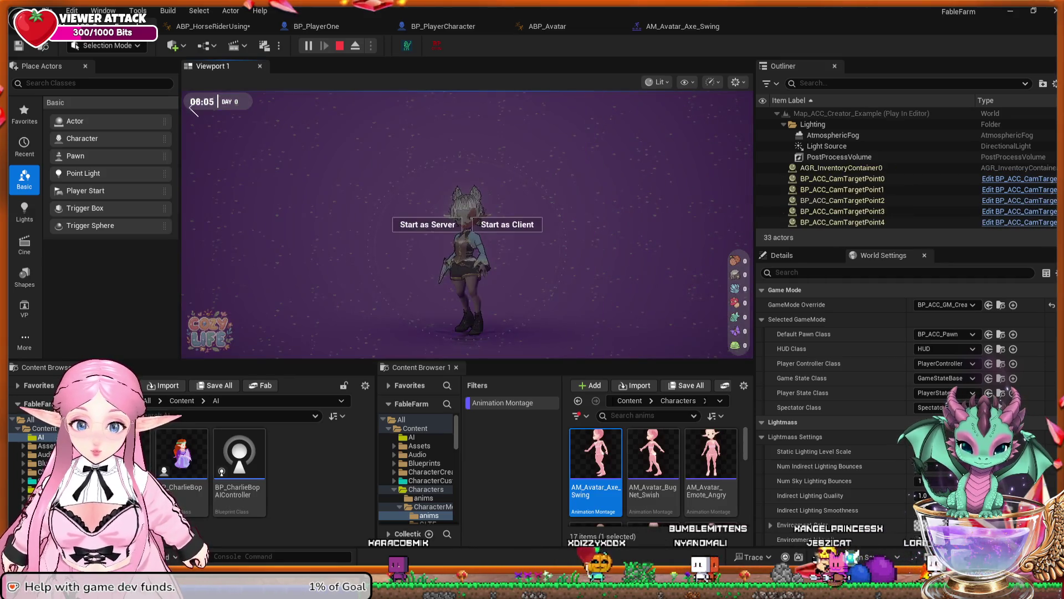
{"action": "left_click", "coordinate": [427, 224]}
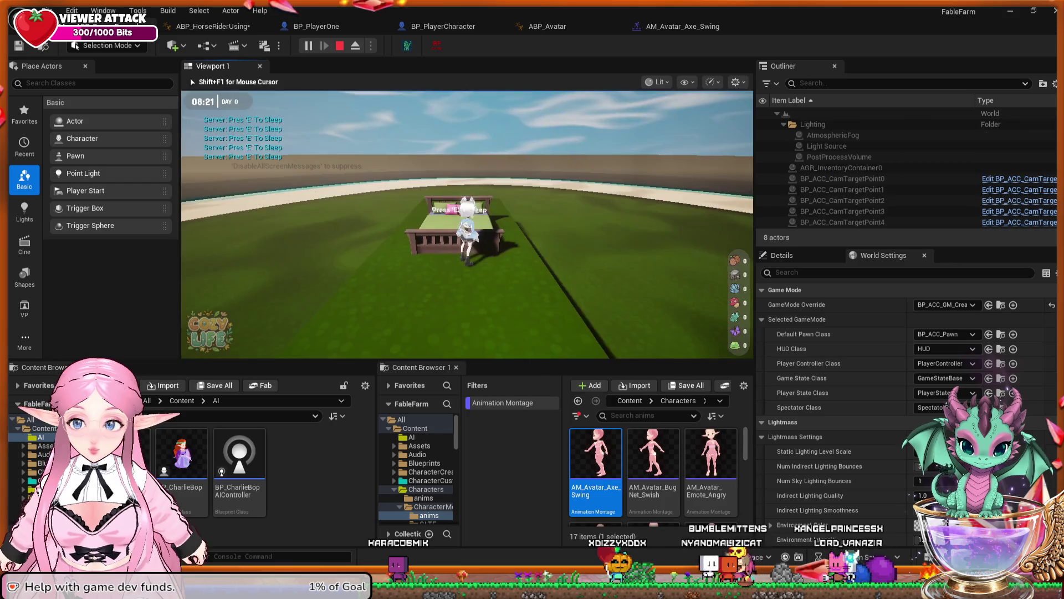
{"action": "key", "text": "w"}
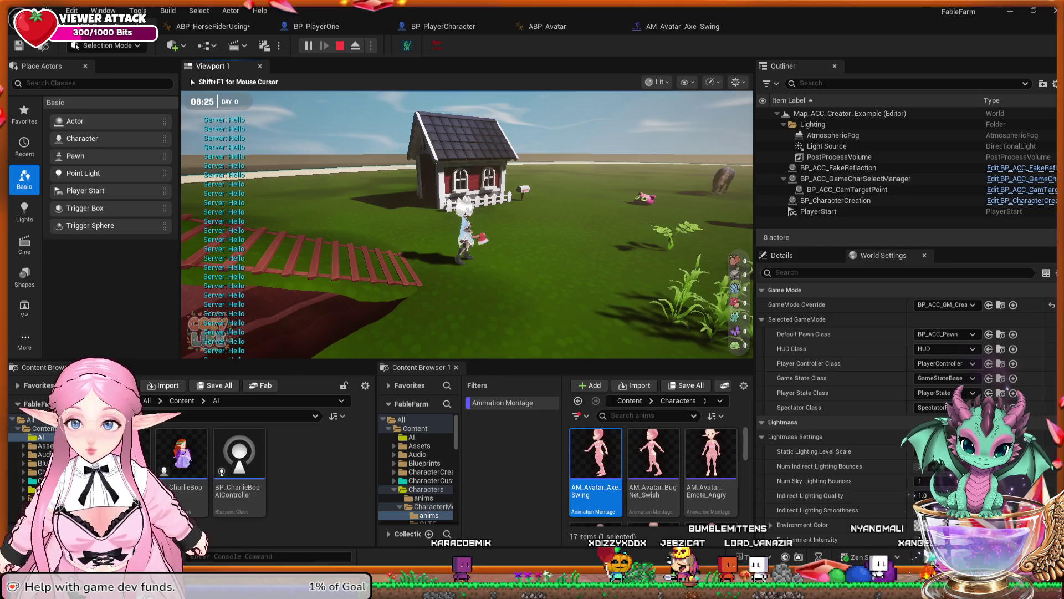
{"action": "key", "text": "w"}
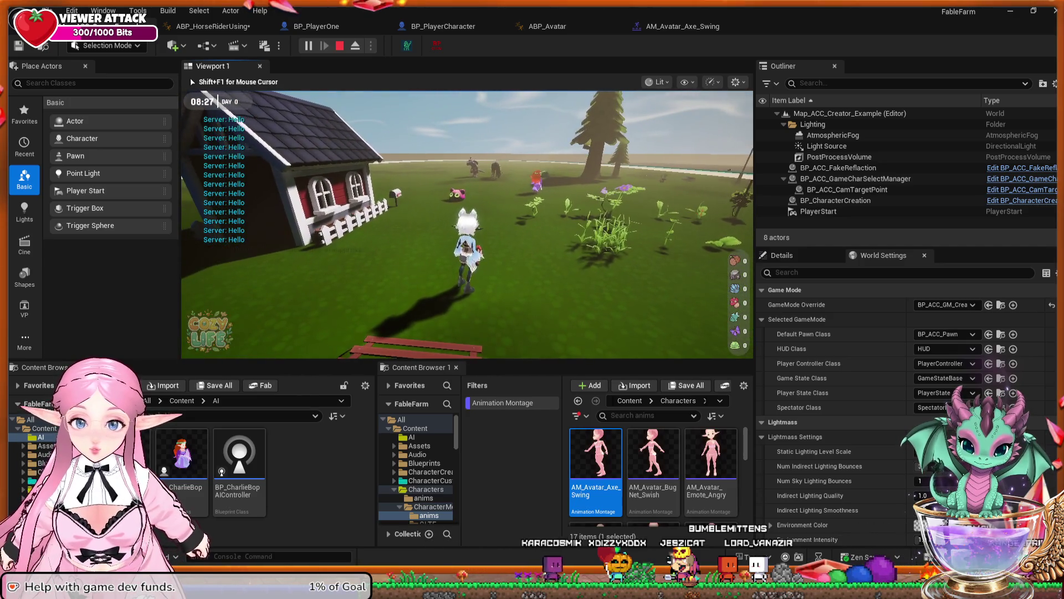
{"action": "key", "text": "Escape"}
{"action": "left_click", "coordinate": [548, 26]}
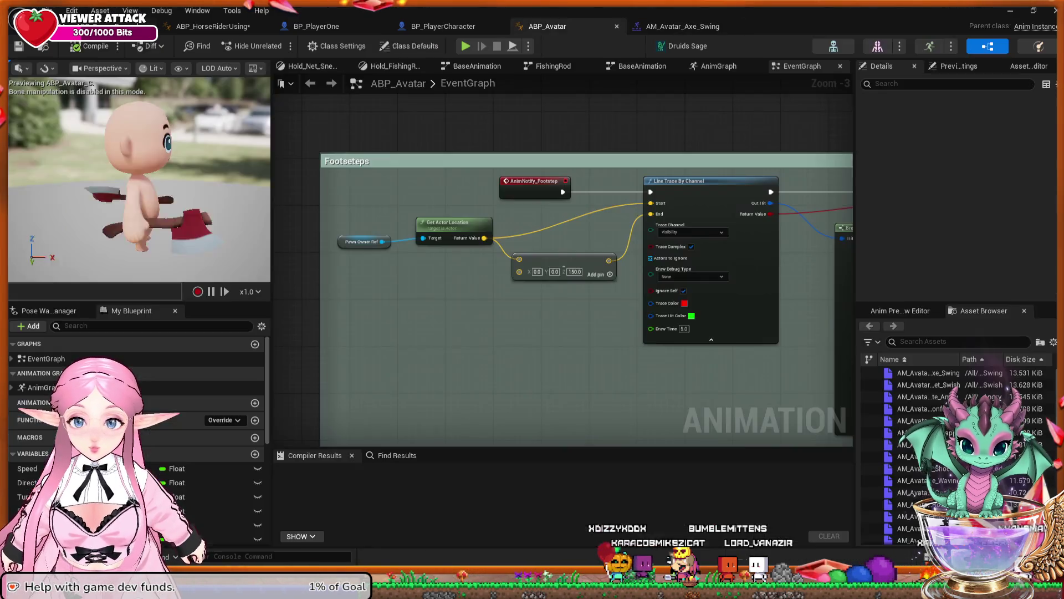
Undo the four Print String edits in ABP_HorseRiderUsing's EventGraph and recompile the anim blueprint
{"action": "key", "text": "ctrl+Tab"}
{"action": "key", "text": "ctrl+Tab"}
{"action": "key", "text": "ctrl+Tab"}
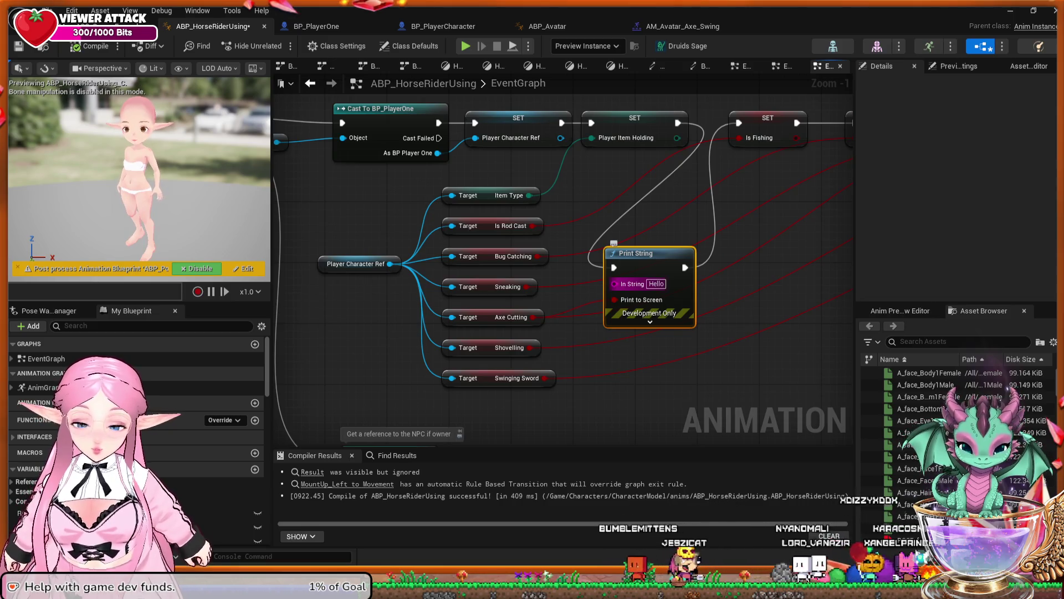
{"action": "key", "text": "ctrl+z"}
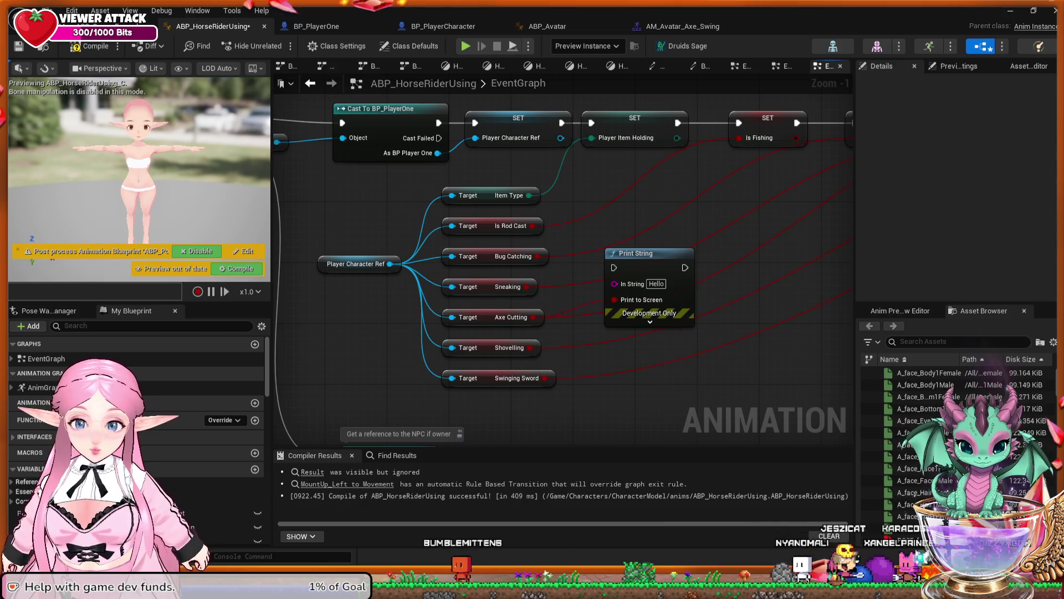
{"action": "key", "text": "ctrl+z"}
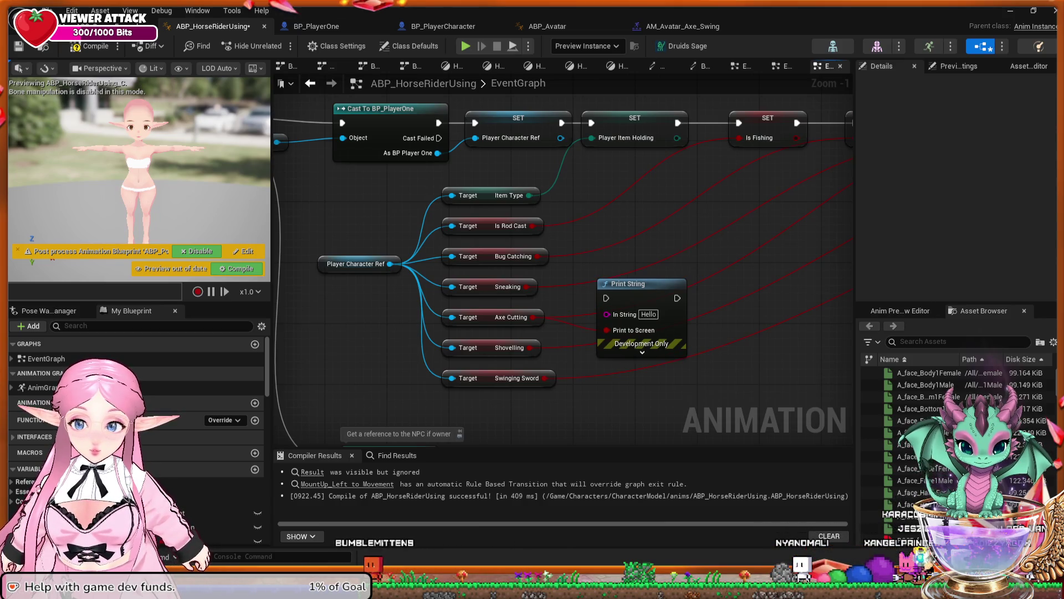
{"action": "key", "text": "ctrl+z"}
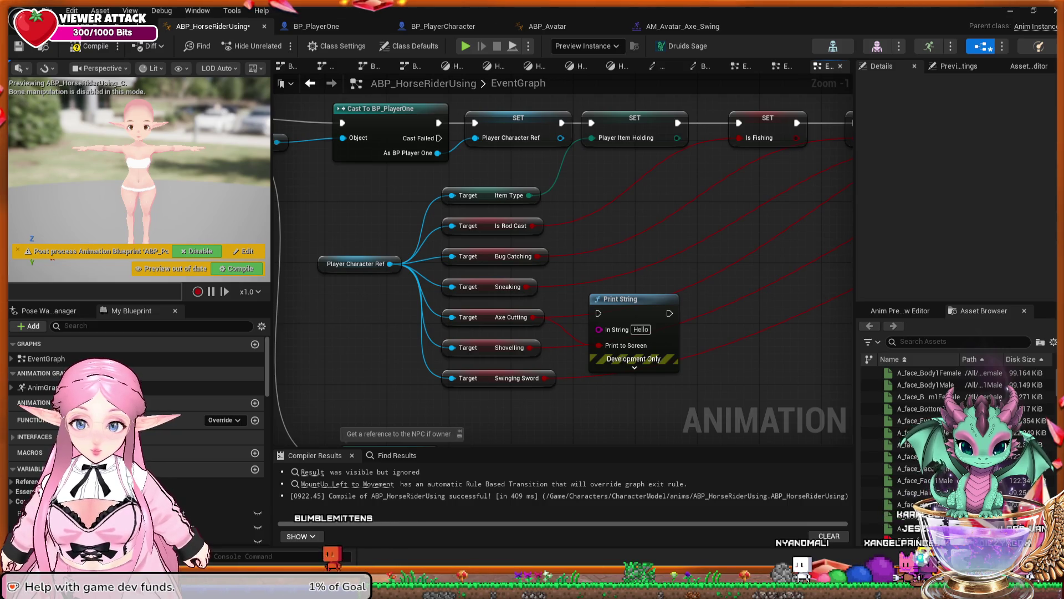
{"action": "key", "text": "ctrl+z"}
{"action": "key", "text": "ctrl+z"}
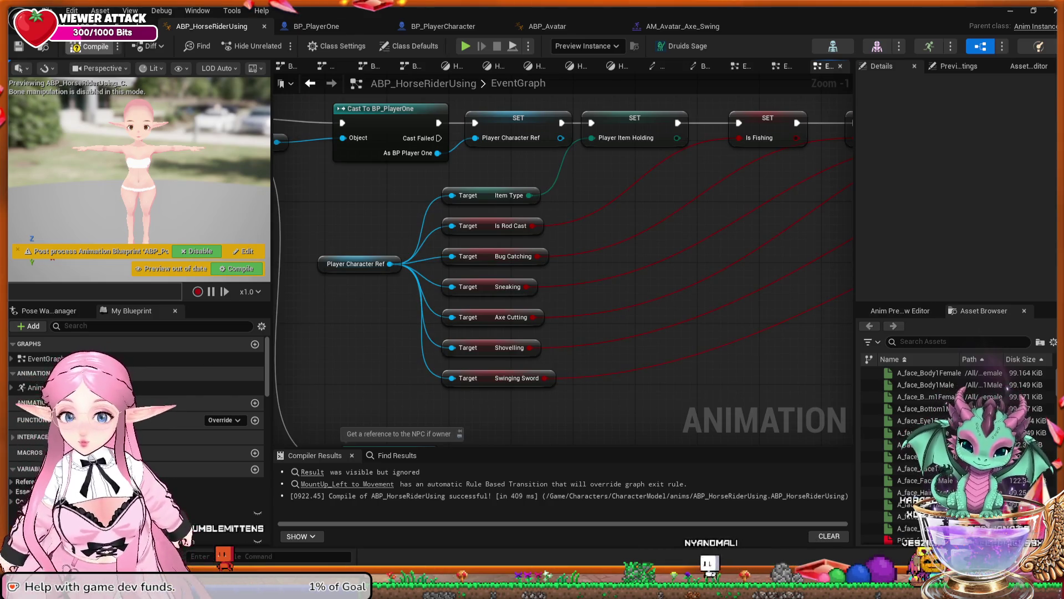
{"action": "key", "text": "F7"}
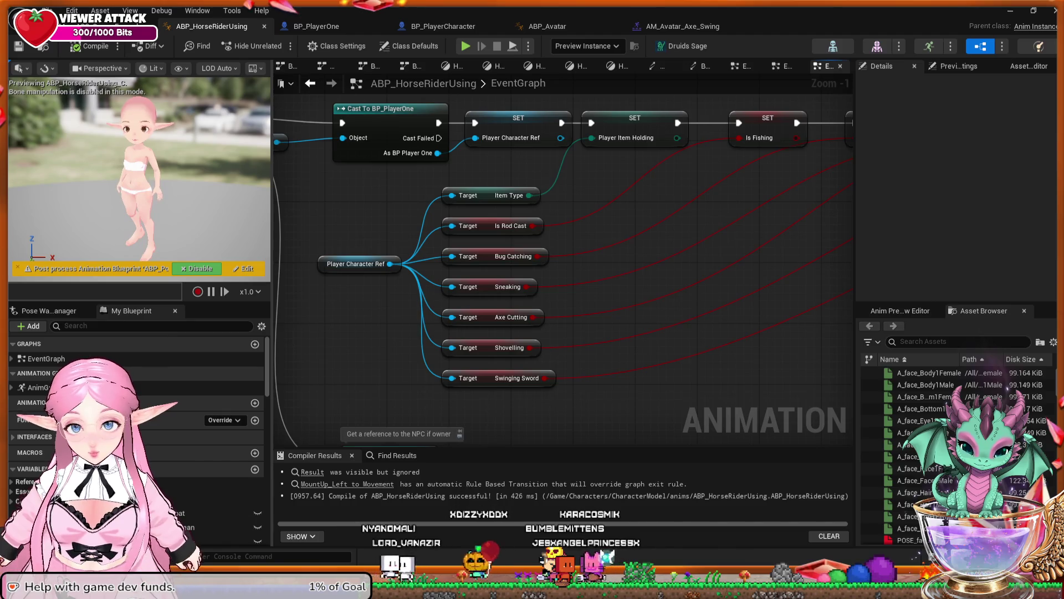
Inspect the Pawn Owner Ref variable near the cast nodes, then return to the Map_ACC_Creator_Example level editor
{"action": "left_click_drag", "start_coordinate": [307, 234], "coordinate": [524, 283]}
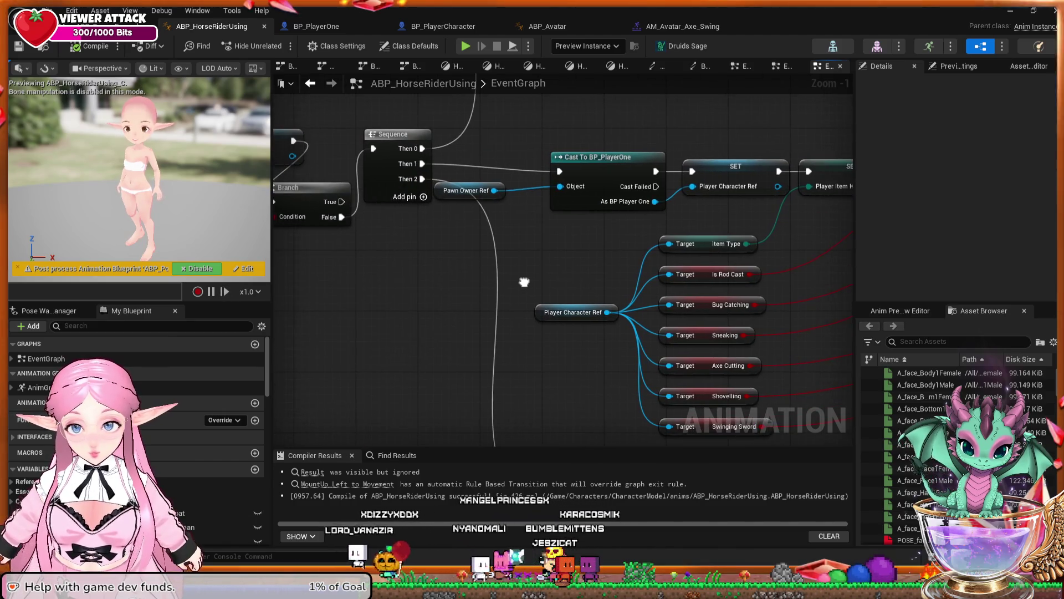
{"action": "left_click", "coordinate": [466, 190]}
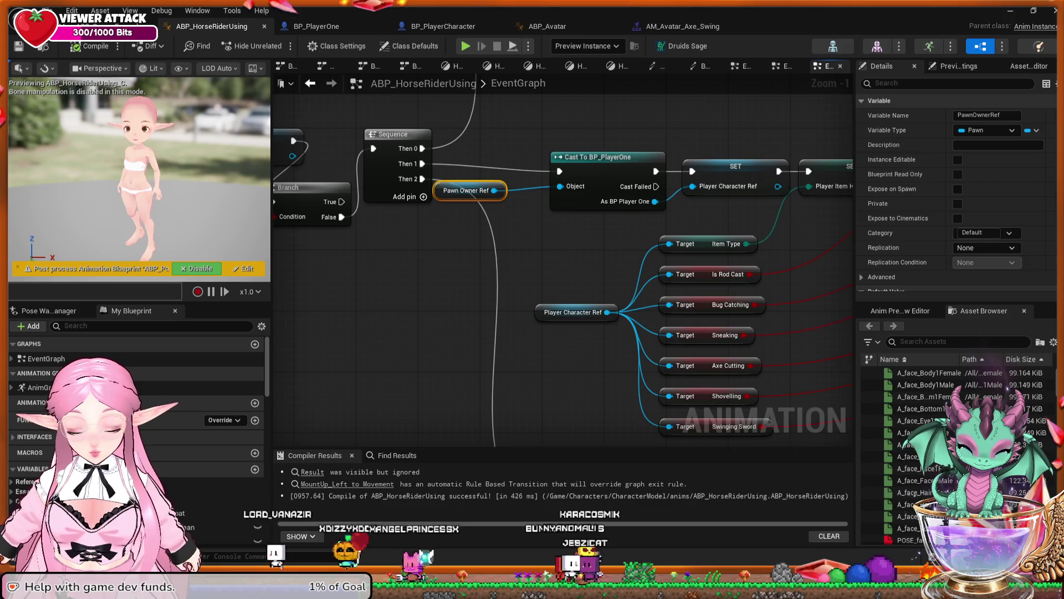
{"action": "left_click_drag", "start_coordinate": [526, 239], "coordinate": [460, 236]}
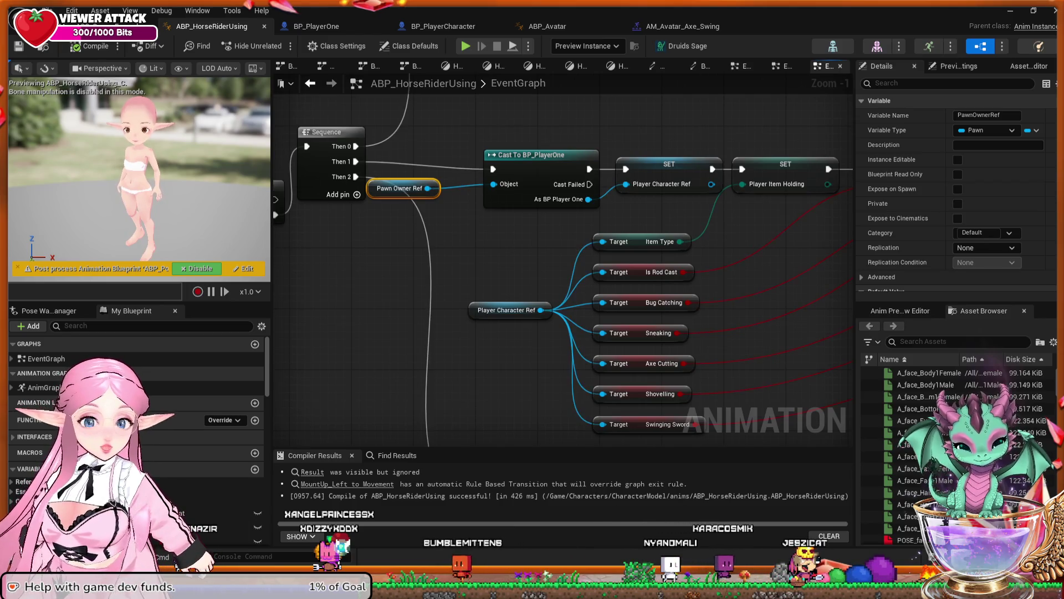
{"action": "key", "text": "alt+Tab"}
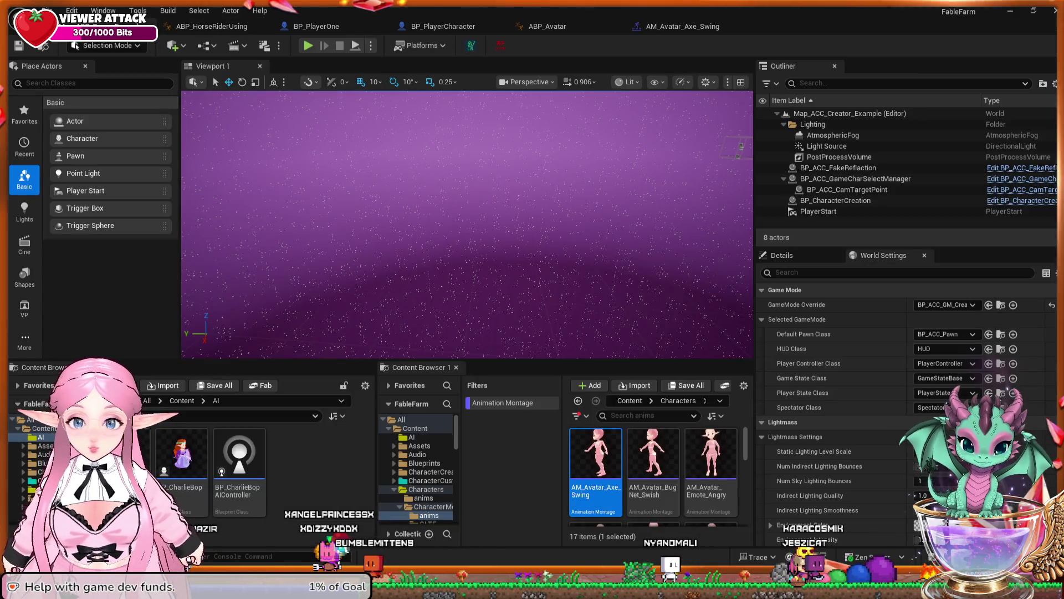
{"action": "key", "text": "alt+p"}
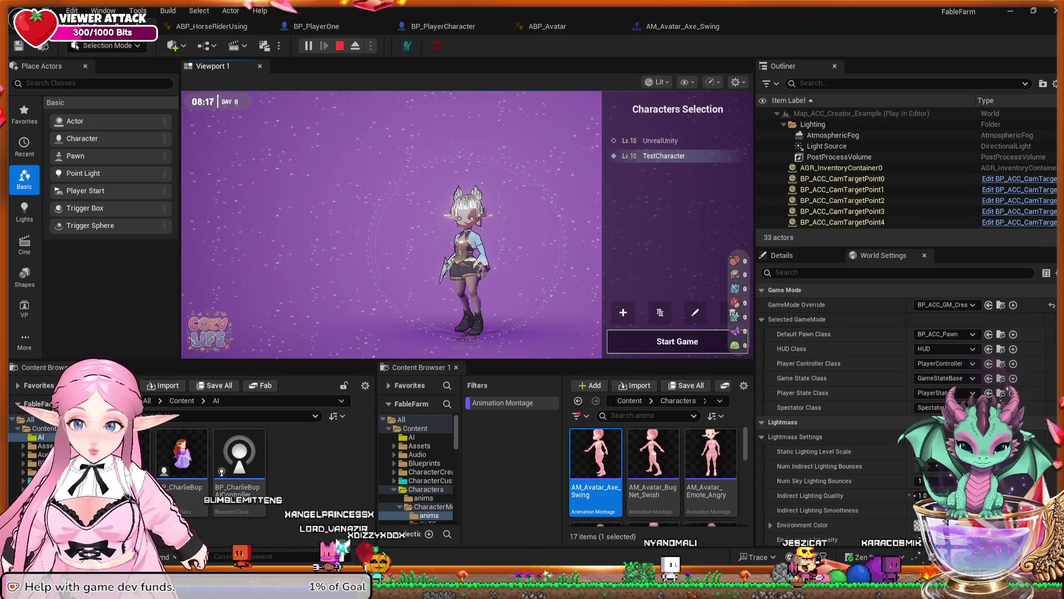
{"action": "left_click", "coordinate": [677, 341]}
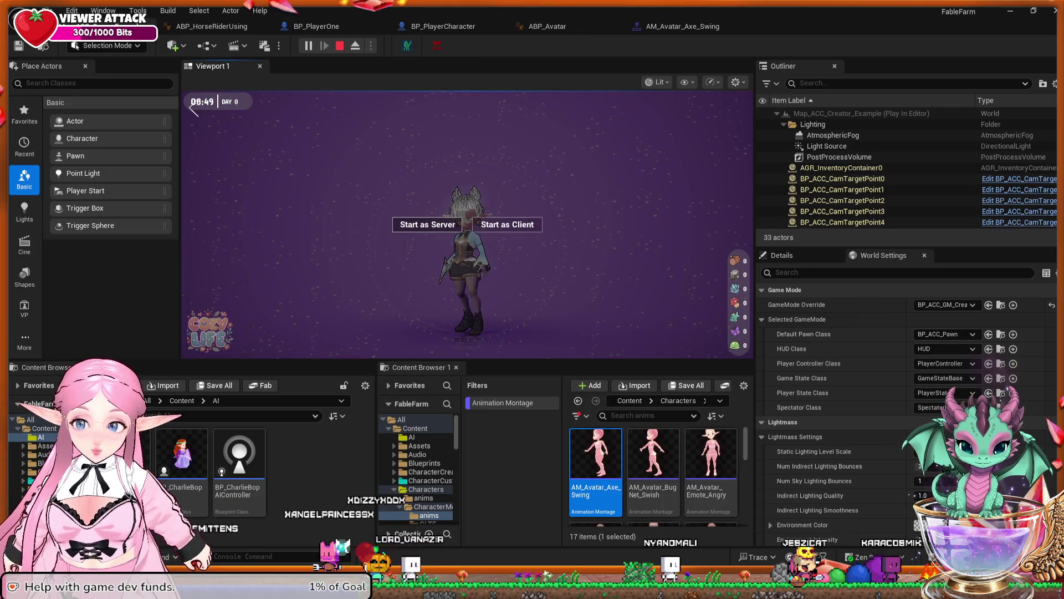
{"action": "left_click", "coordinate": [427, 224]}
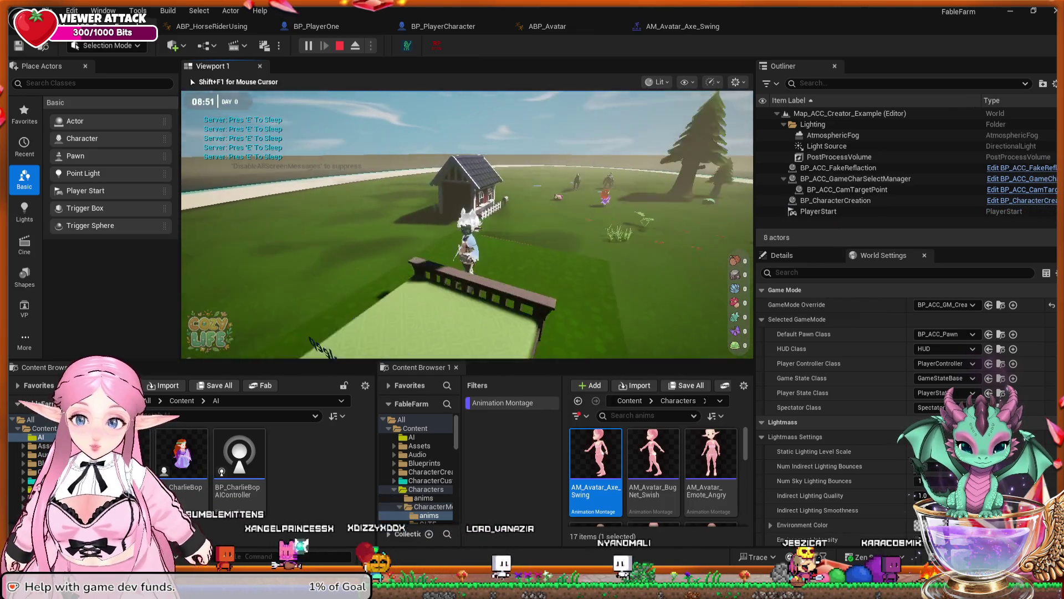
{"action": "key", "text": "w"}
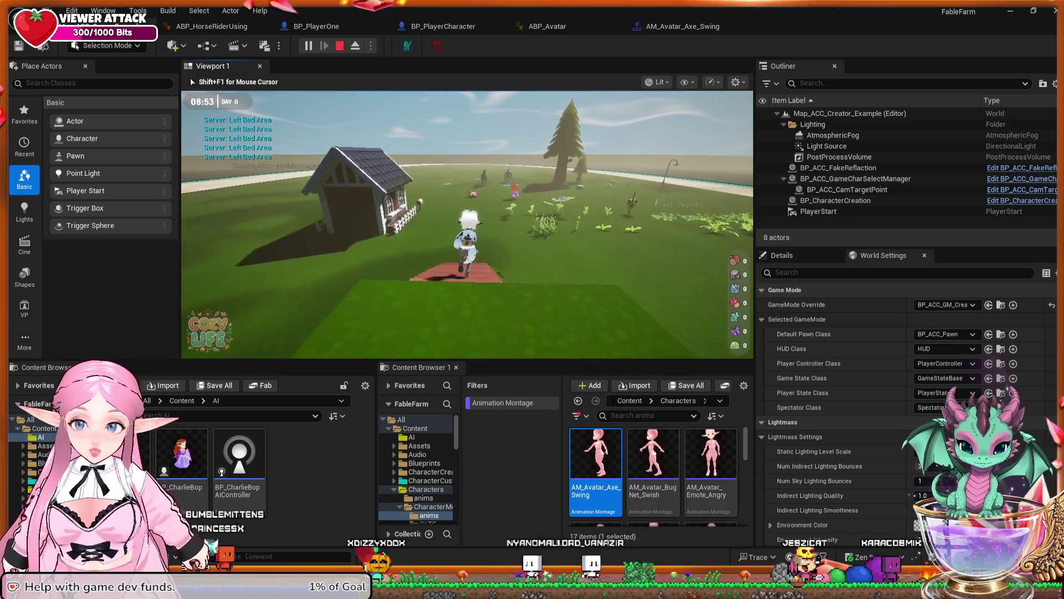
{"action": "key", "text": "w"}
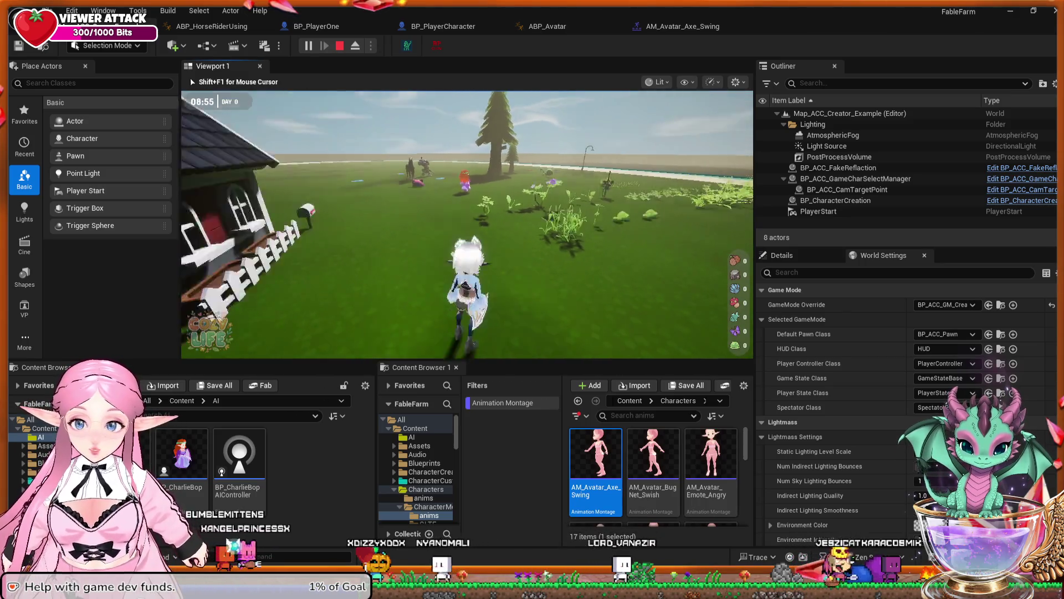
{"action": "key", "text": "w"}
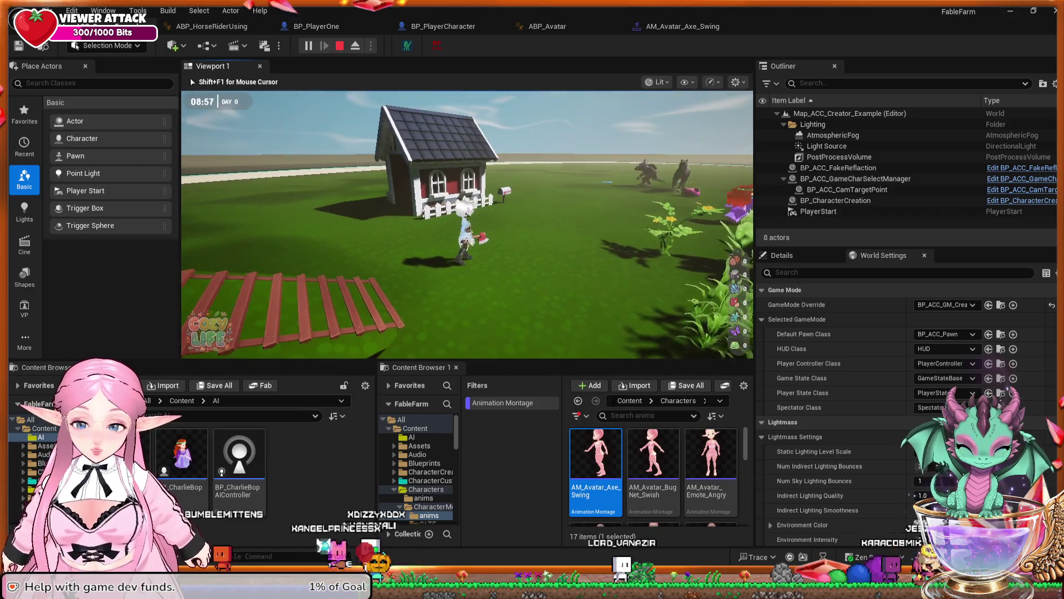
{"action": "key", "text": "w"}
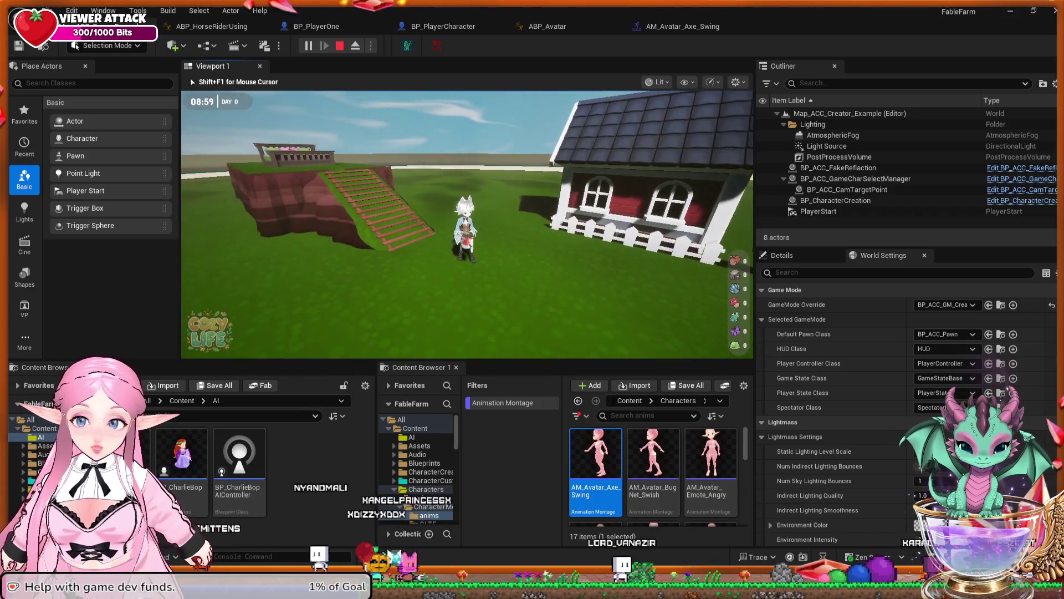
{"action": "key", "text": "w"}
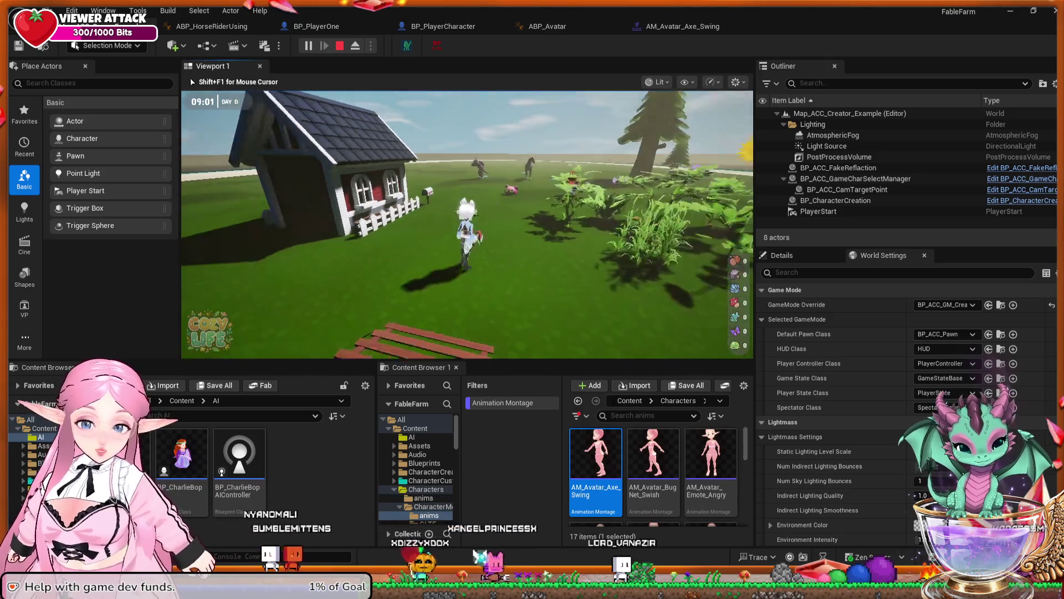
{"action": "key", "text": "w"}
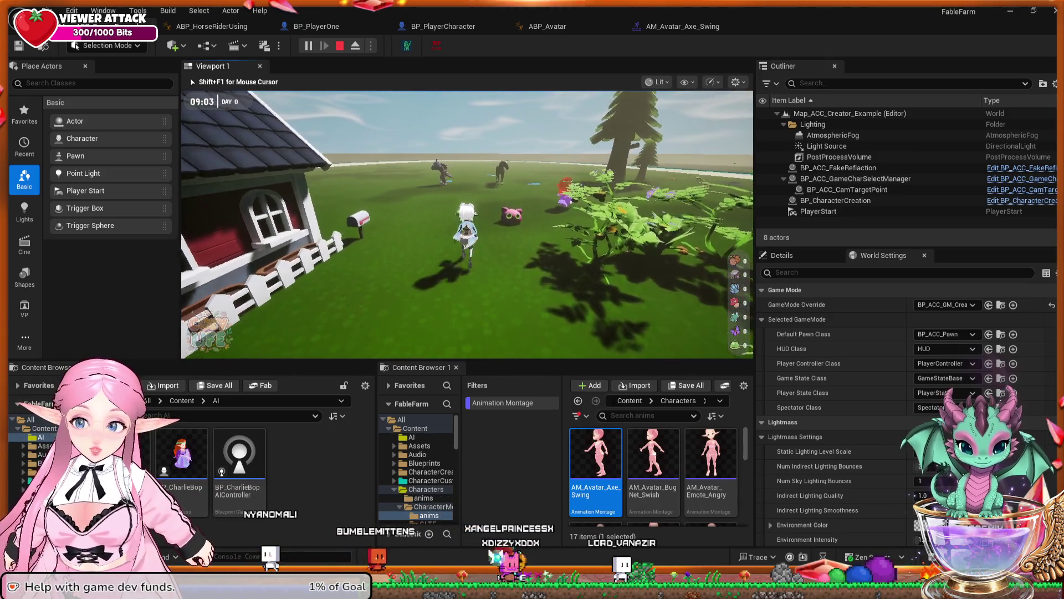
{"action": "key", "text": "w"}
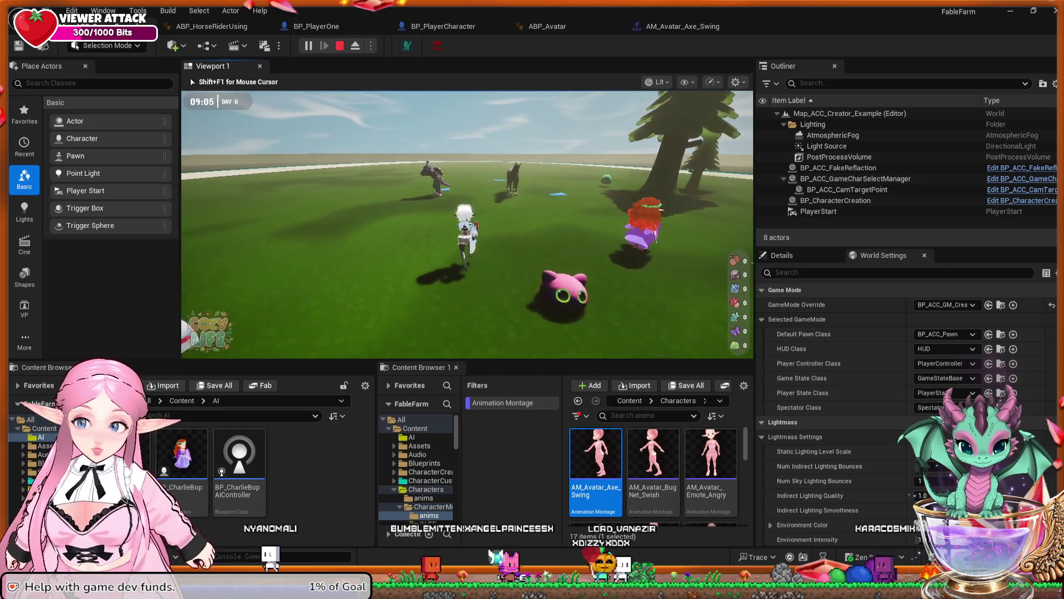
{"action": "key", "text": "w"}
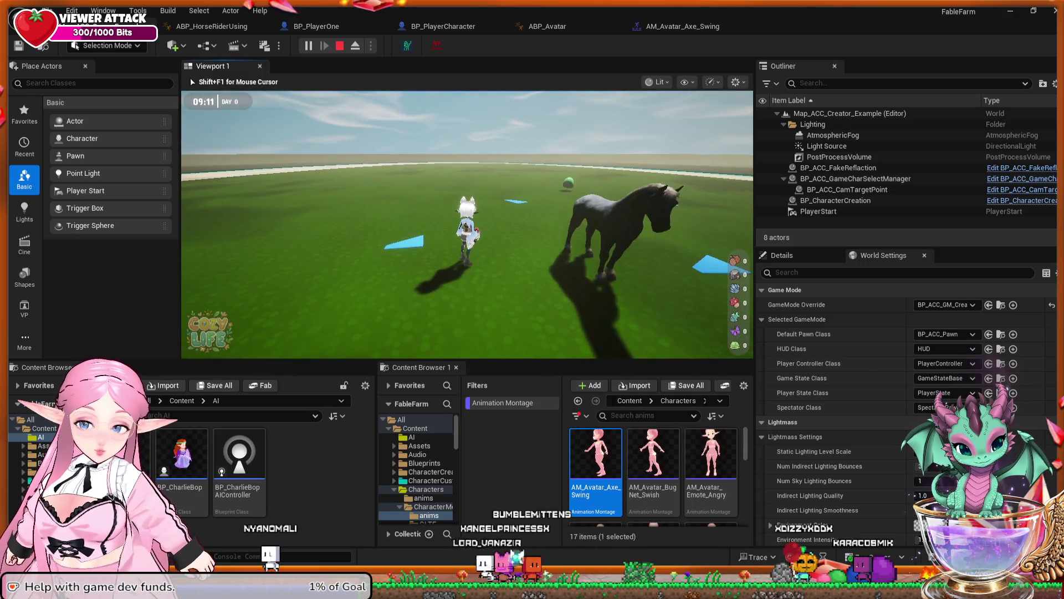
{"action": "key", "text": "Escape"}
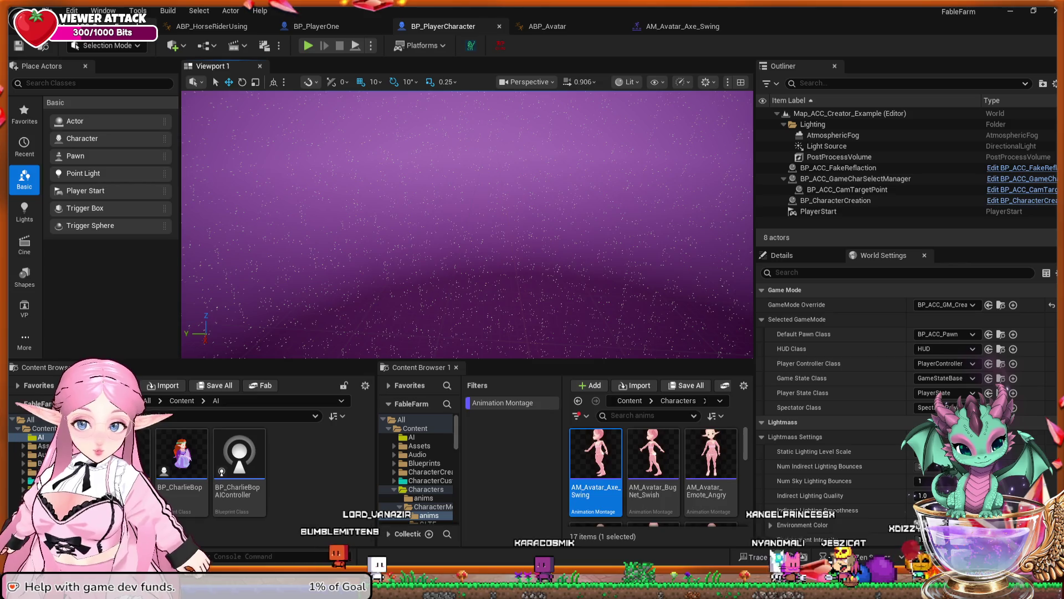
Switch to BP_PlayerOne's EventGraph and bring the SET Max Walk Speed node into view
{"action": "left_click", "coordinate": [444, 26]}
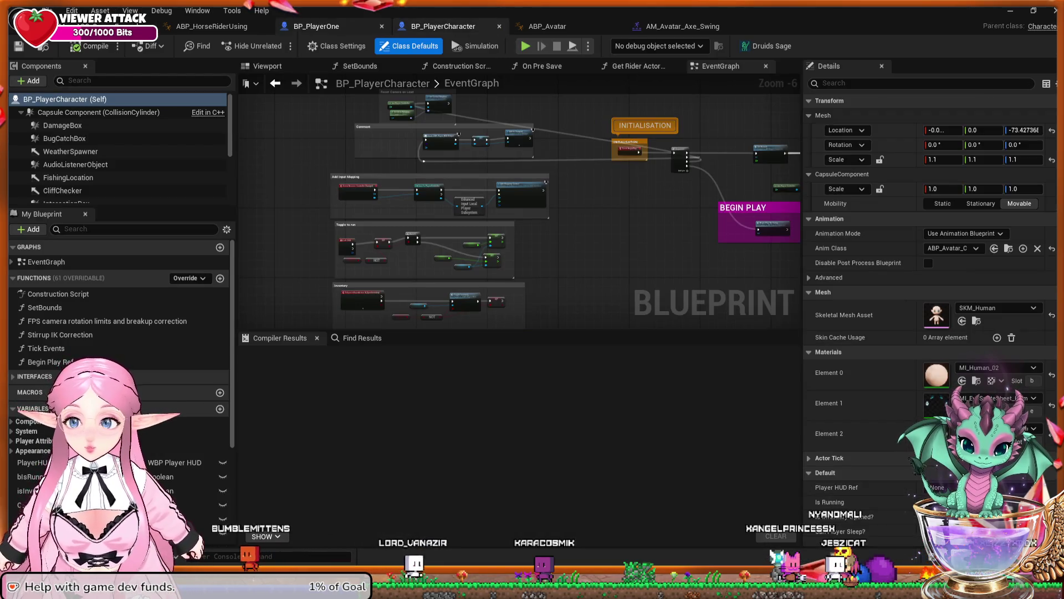
{"action": "left_click", "coordinate": [316, 26]}
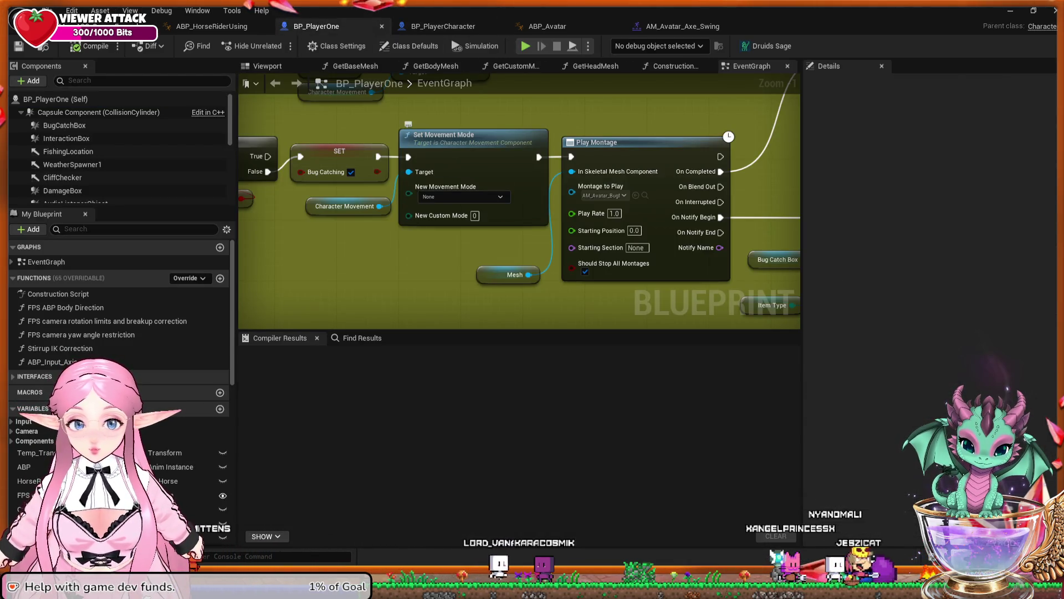
{"action": "mouse_move", "coordinate": [785, 139]}
{"action": "left_mouse_down"}
{"action": "mouse_move", "coordinate": [688, 166]}
{"action": "mouse_move", "coordinate": [603, 228]}
{"action": "mouse_move", "coordinate": [534, 236]}
{"action": "left_mouse_up"}
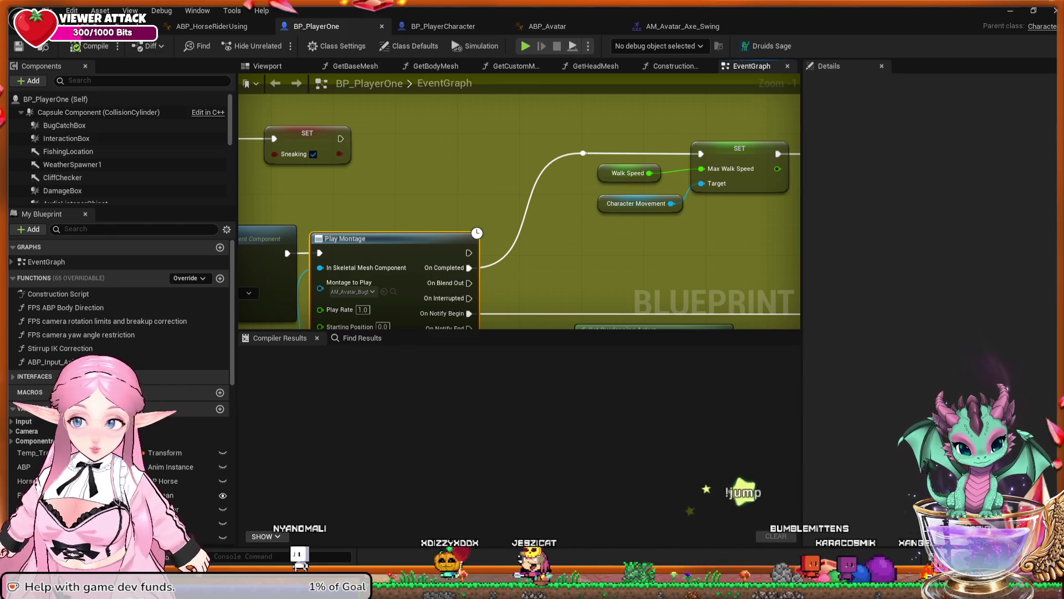
Add a breakpoint on the SET Max Walk Speed node and start a Simulation play session
{"action": "left_click", "coordinate": [740, 149]}
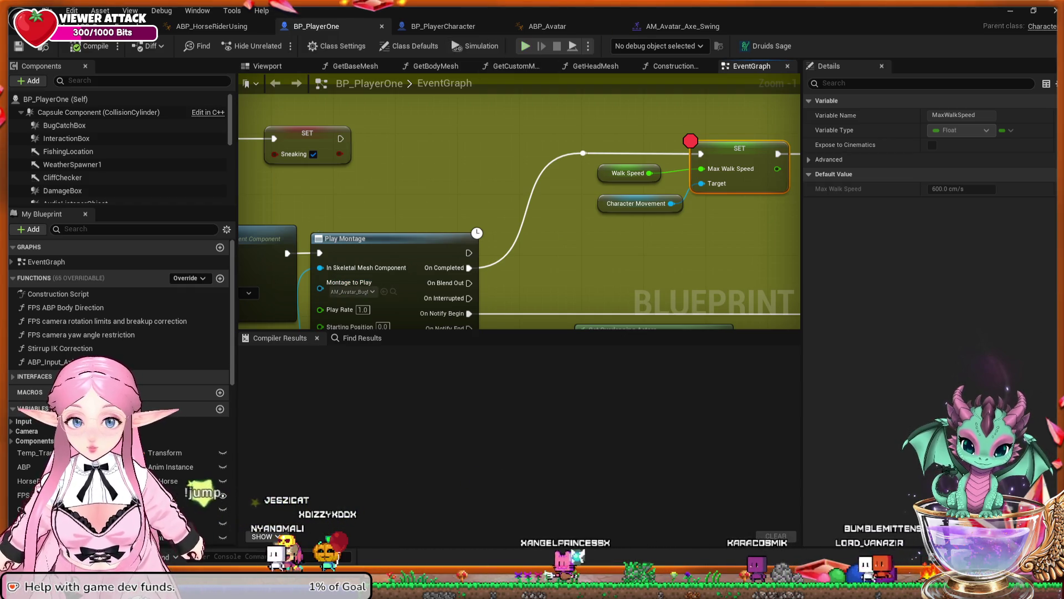
{"action": "left_click", "coordinate": [475, 46]}
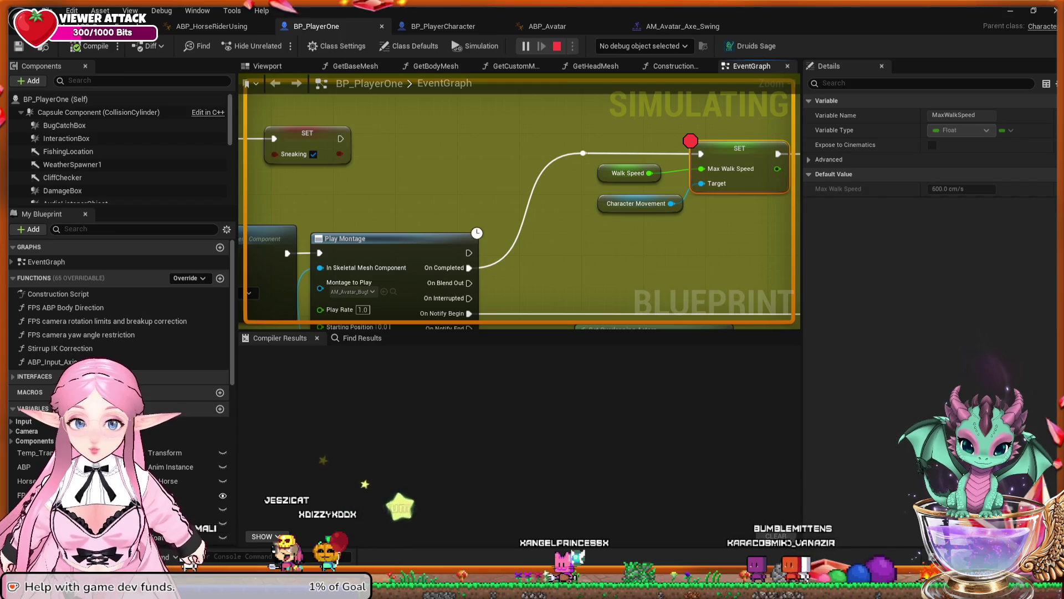
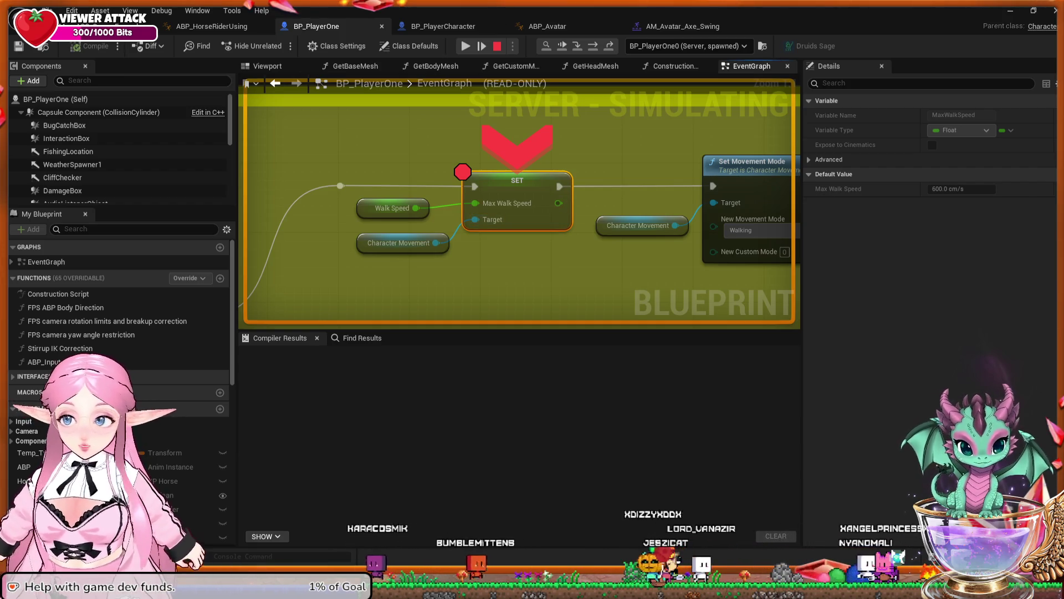
Stop the play test and inspect the Mesh component and the Mesh node feeding Play Montage
{"action": "key", "text": "Escape"}
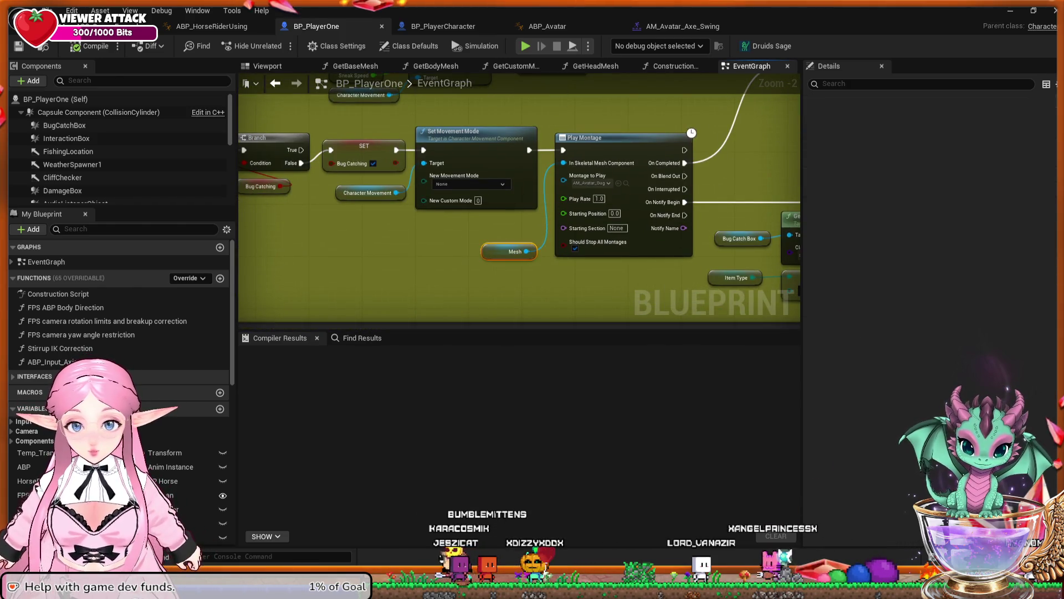
{"action": "left_click", "coordinate": [509, 251]}
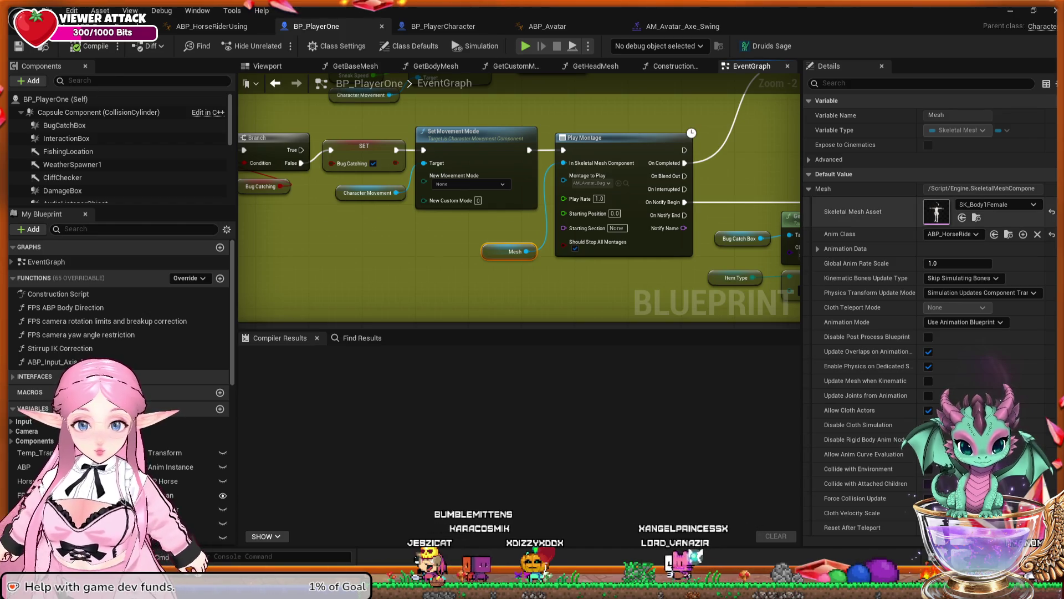
{"action": "scroll", "coordinate": [120, 144], "scroll_direction": "down", "scroll_amount": 3}
{"action": "scroll", "coordinate": [119, 144], "scroll_direction": "down", "scroll_amount": 2}
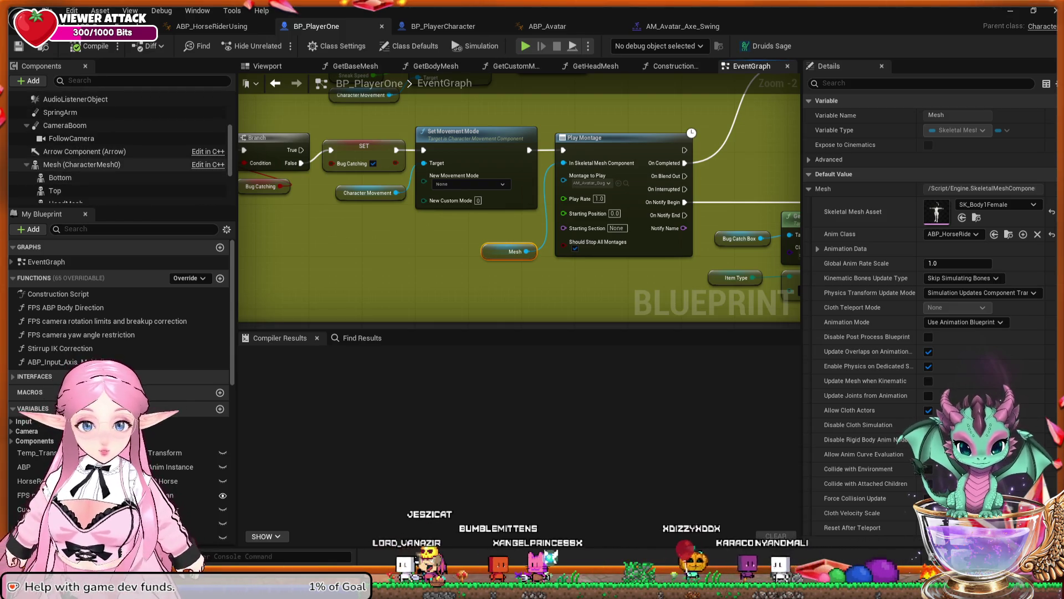
{"action": "left_click", "coordinate": [83, 165]}
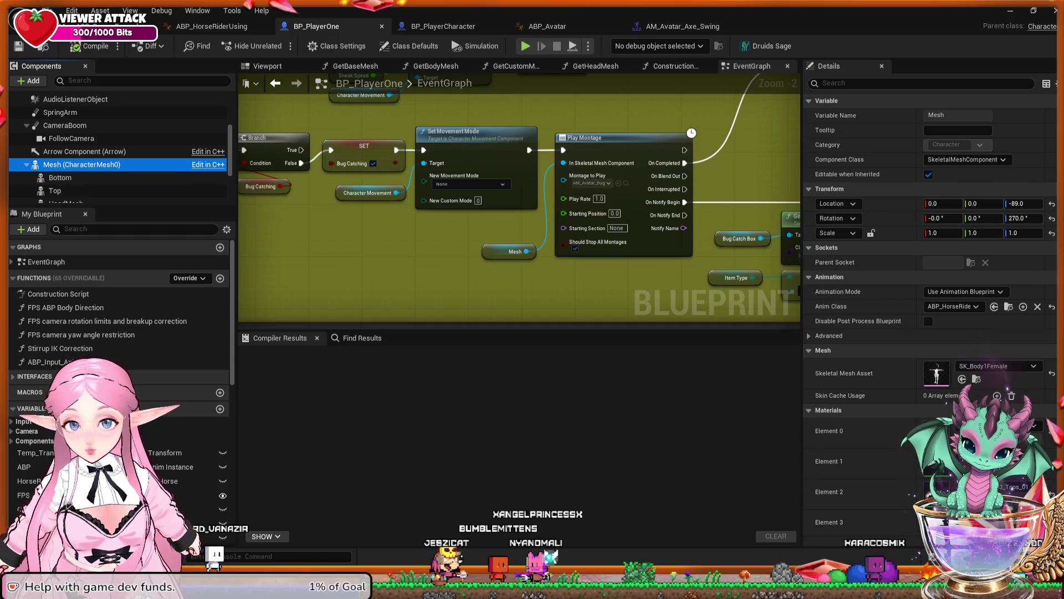
Give Play Montage a Mesh reference as its In Skeletal Mesh Component, then compile BP_PlayerOne
{"action": "mouse_move", "coordinate": [77, 164]}
{"action": "left_mouse_down"}
{"action": "mouse_move", "coordinate": [469, 256]}
{"action": "mouse_move", "coordinate": [450, 258]}
{"action": "left_mouse_up"}
{"action": "left_click", "coordinate": [514, 251]}
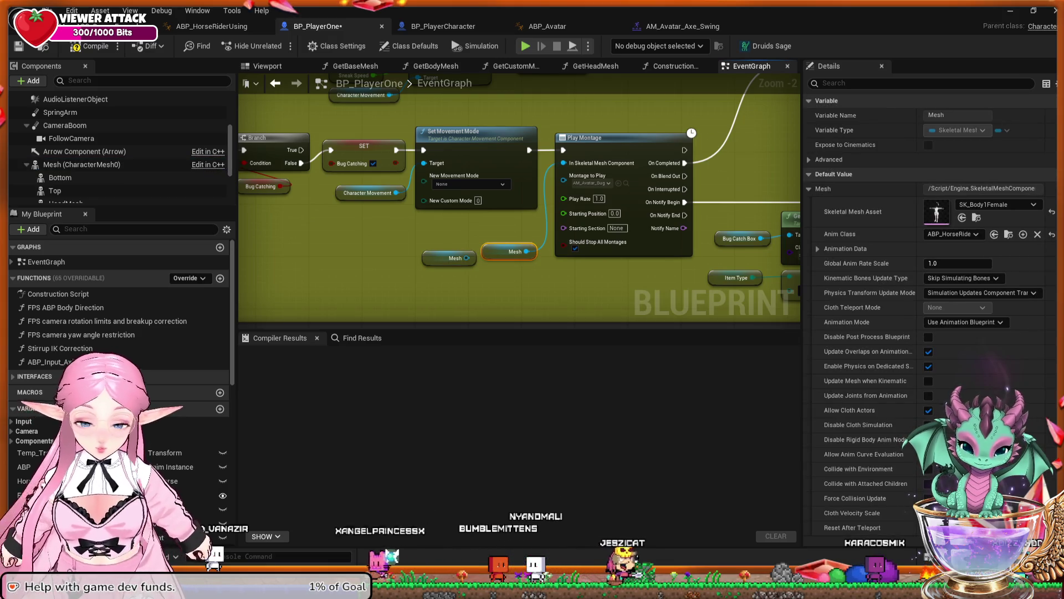
{"action": "key", "text": "Delete"}
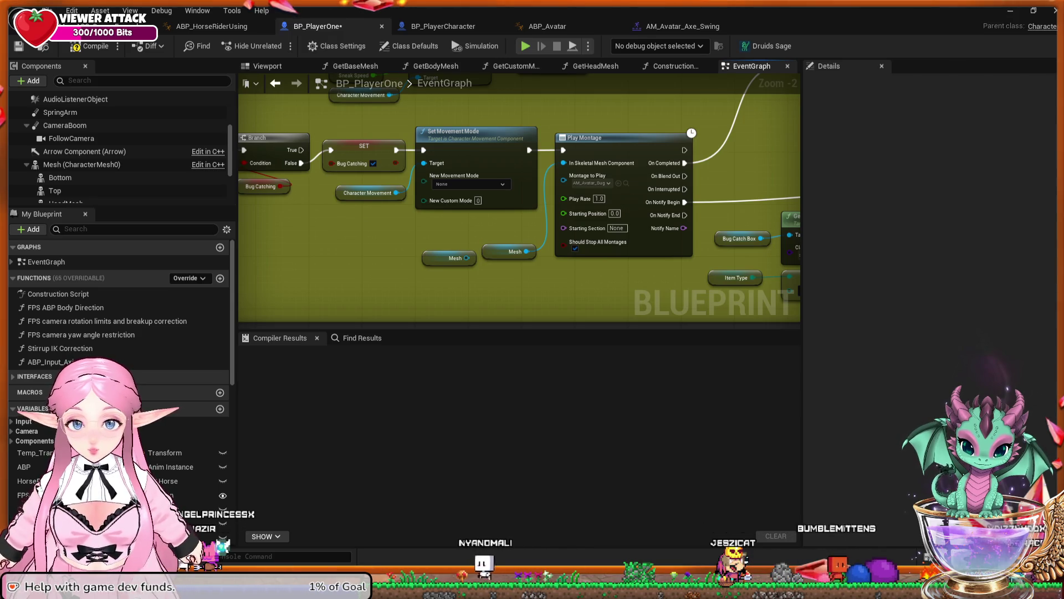
{"action": "left_click", "coordinate": [501, 251]}
{"action": "key", "text": "Delete"}
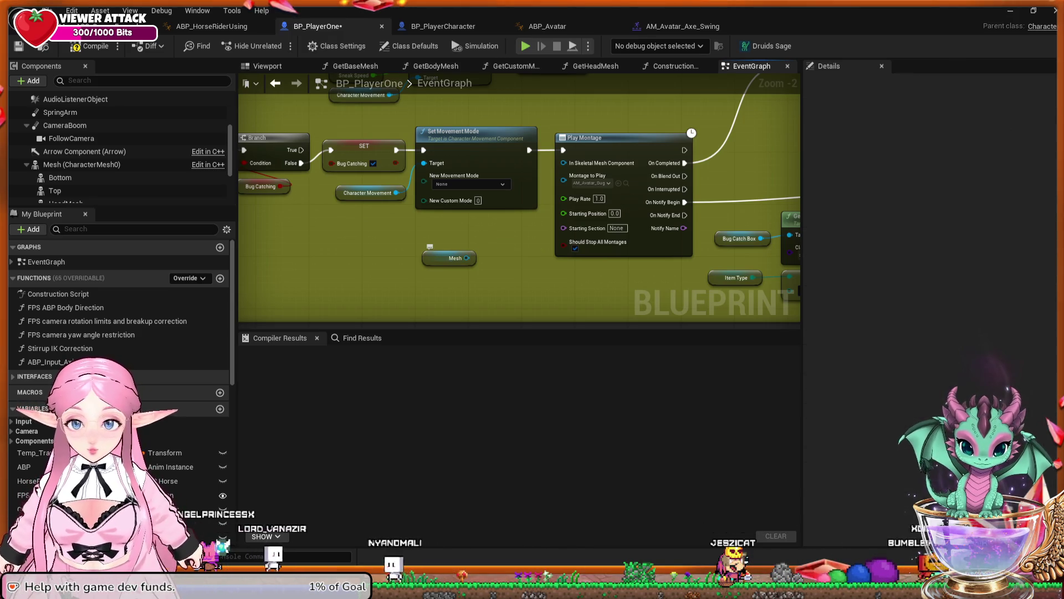
{"action": "key", "text": "ctrl+z"}
{"action": "key", "text": "ctrl+z"}
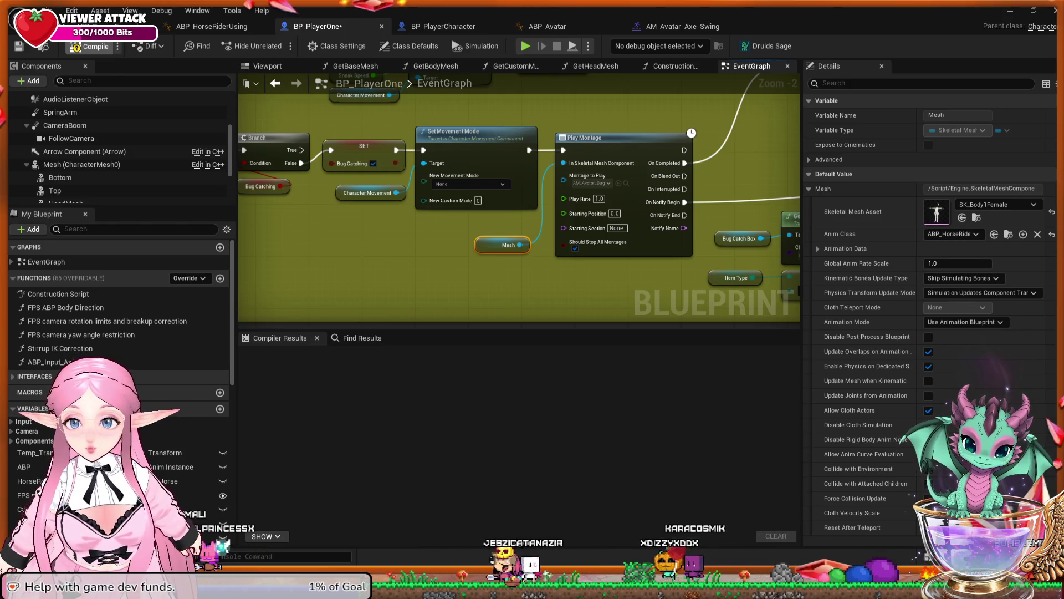
{"action": "left_click", "coordinate": [78, 46]}
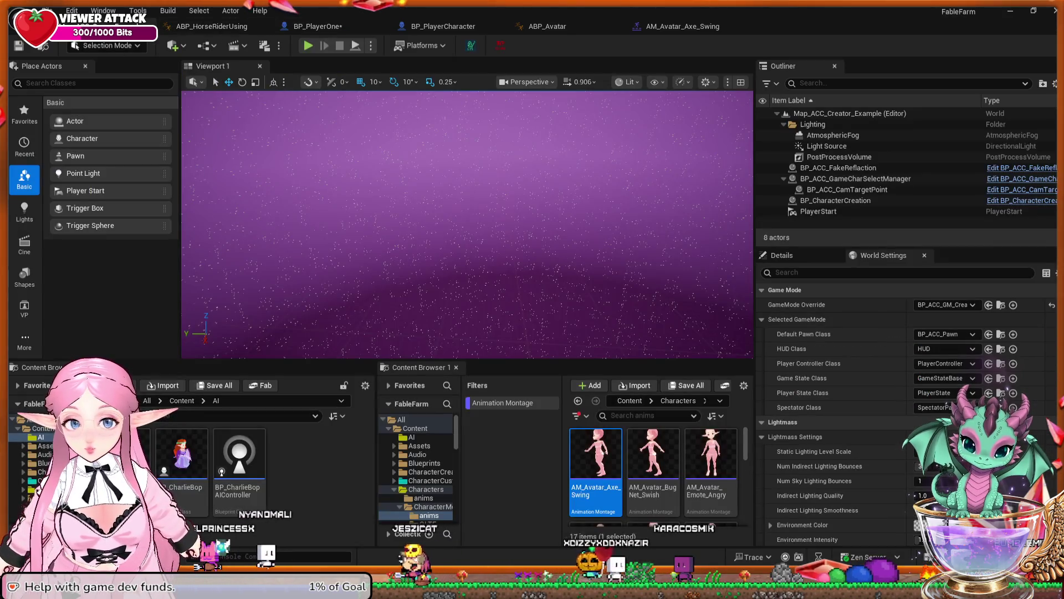
{"action": "key", "text": "alt+p"}
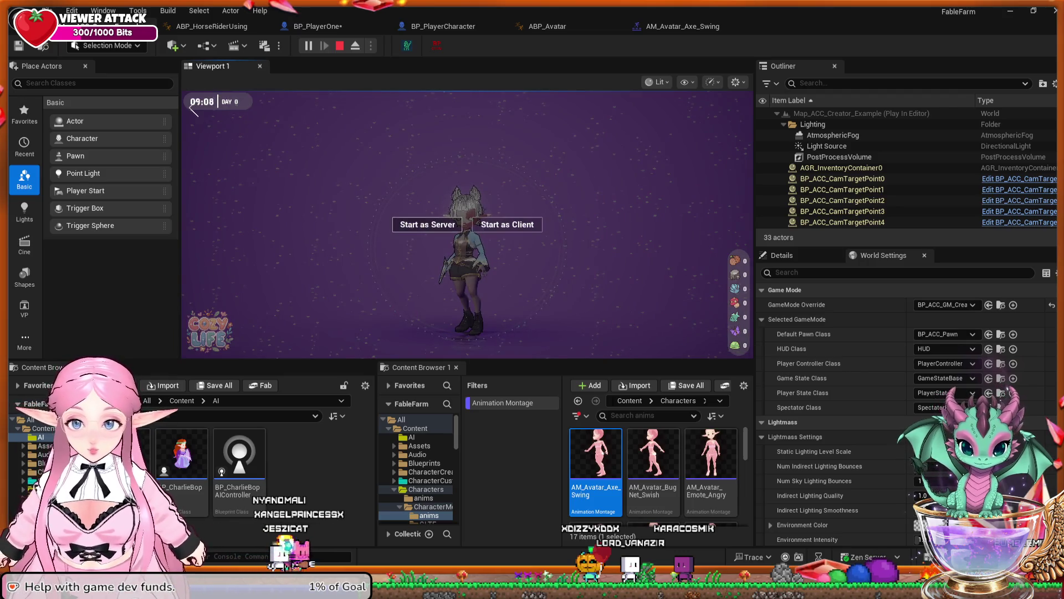
{"action": "left_click", "coordinate": [427, 224]}
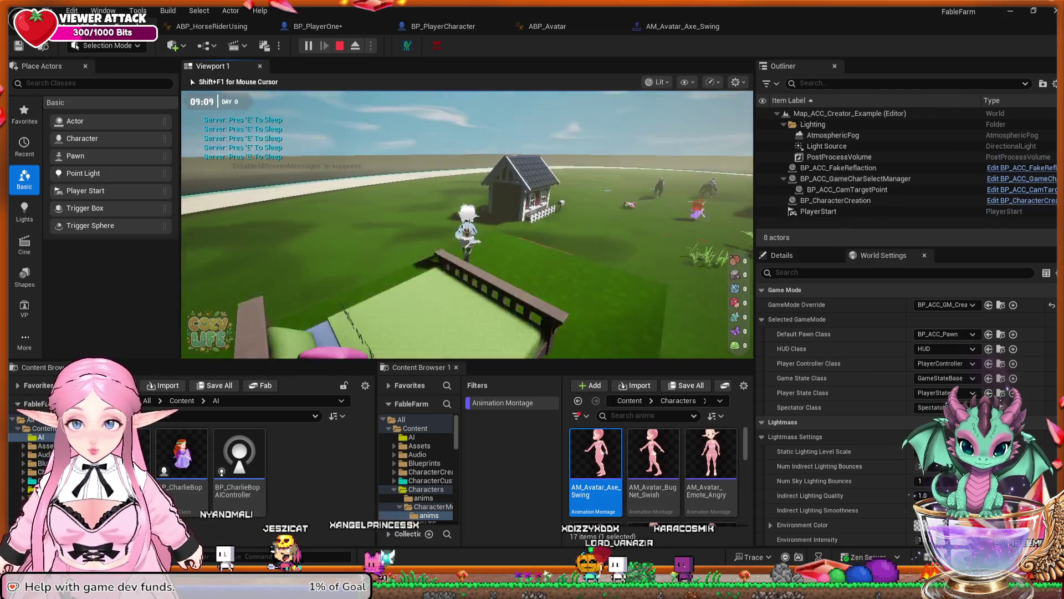
{"action": "key", "text": "w"}
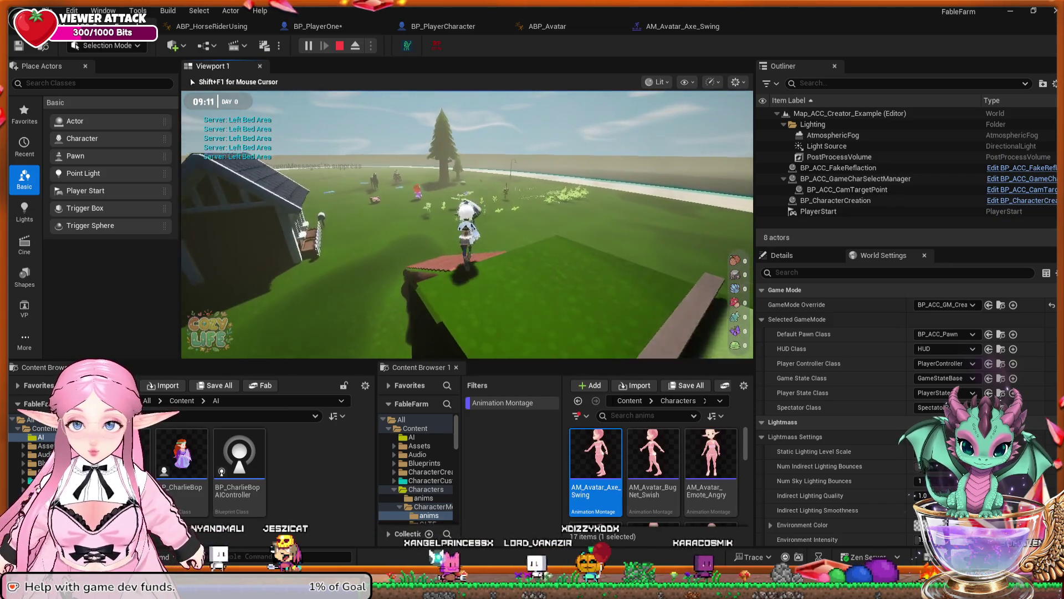
{"action": "key", "text": "d"}
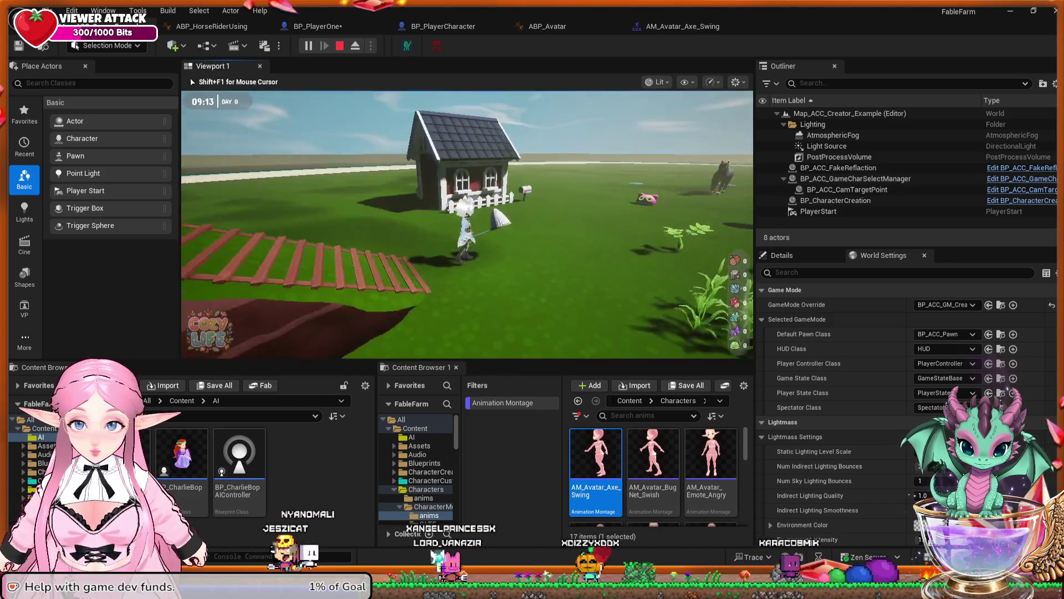
{"action": "key", "text": "w"}
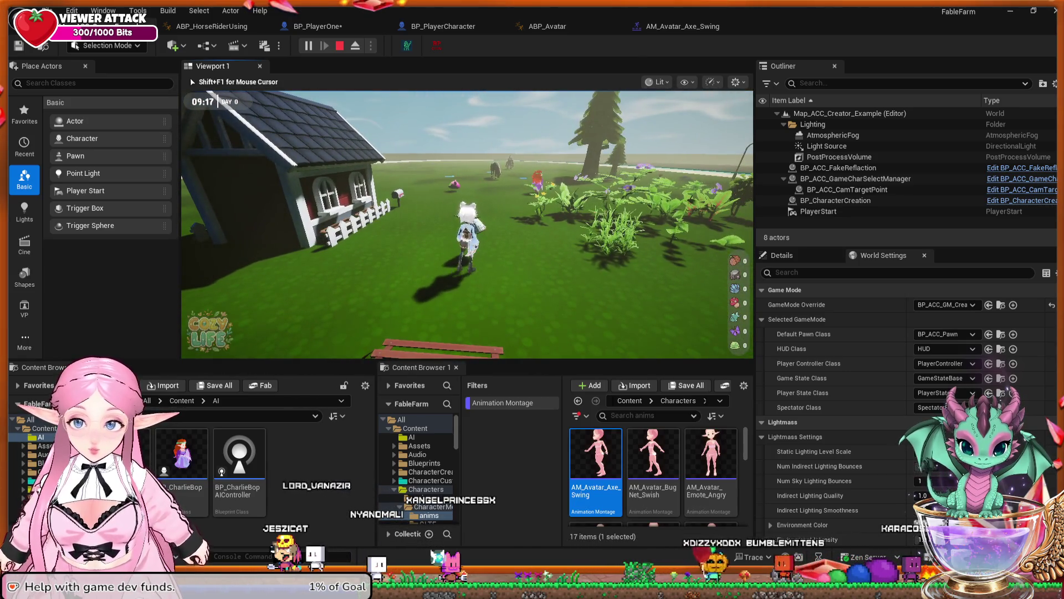
{"action": "key", "text": "Escape"}
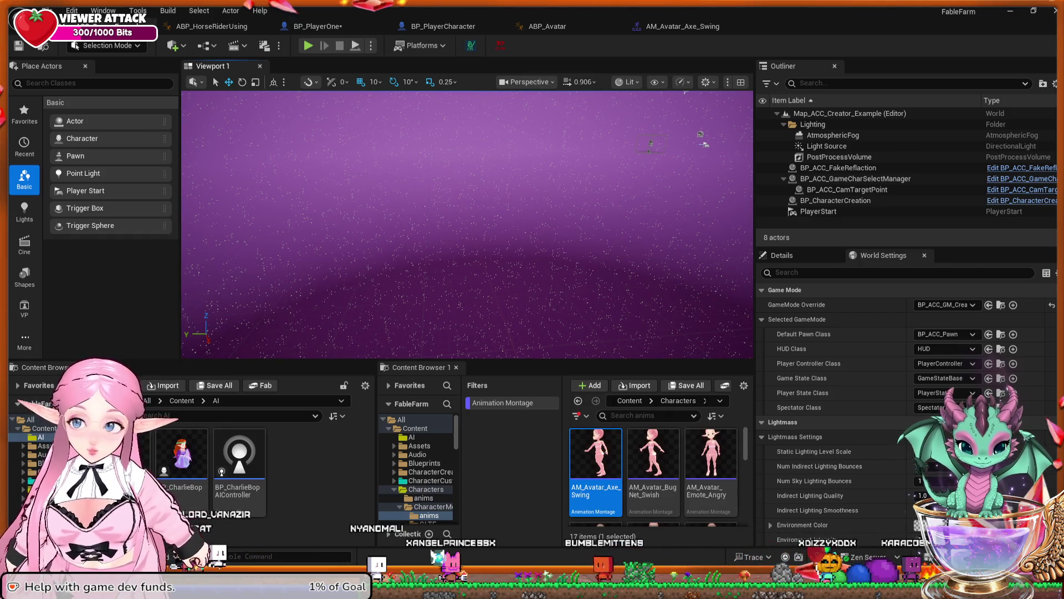
{"action": "left_click", "coordinate": [317, 26]}
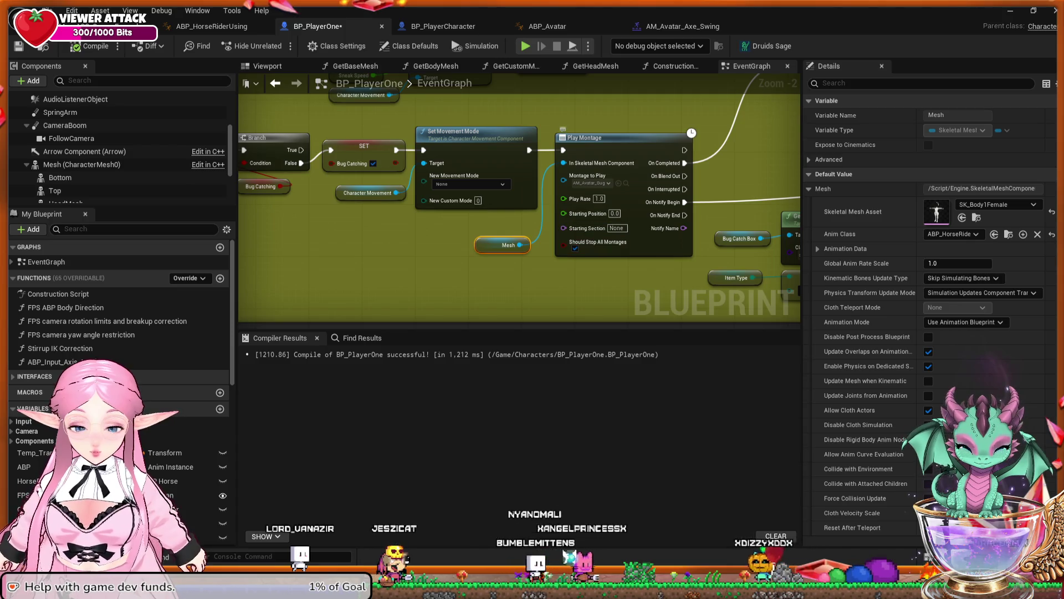
{"action": "scroll", "coordinate": [593, 249], "scroll_direction": "down", "scroll_amount": 1}
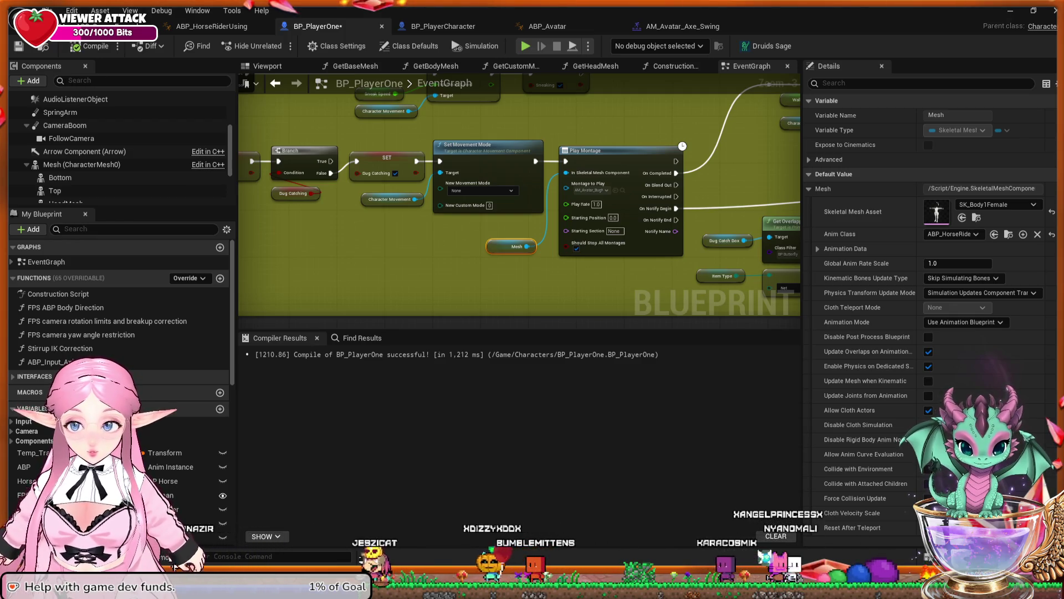
{"action": "mouse_move", "coordinate": [652, 271]}
{"action": "left_mouse_down"}
{"action": "mouse_move", "coordinate": [457, 290]}
{"action": "mouse_move", "coordinate": [603, 301]}
{"action": "mouse_move", "coordinate": [531, 315]}
{"action": "mouse_move", "coordinate": [510, 303]}
{"action": "mouse_move", "coordinate": [627, 290]}
{"action": "left_mouse_up"}
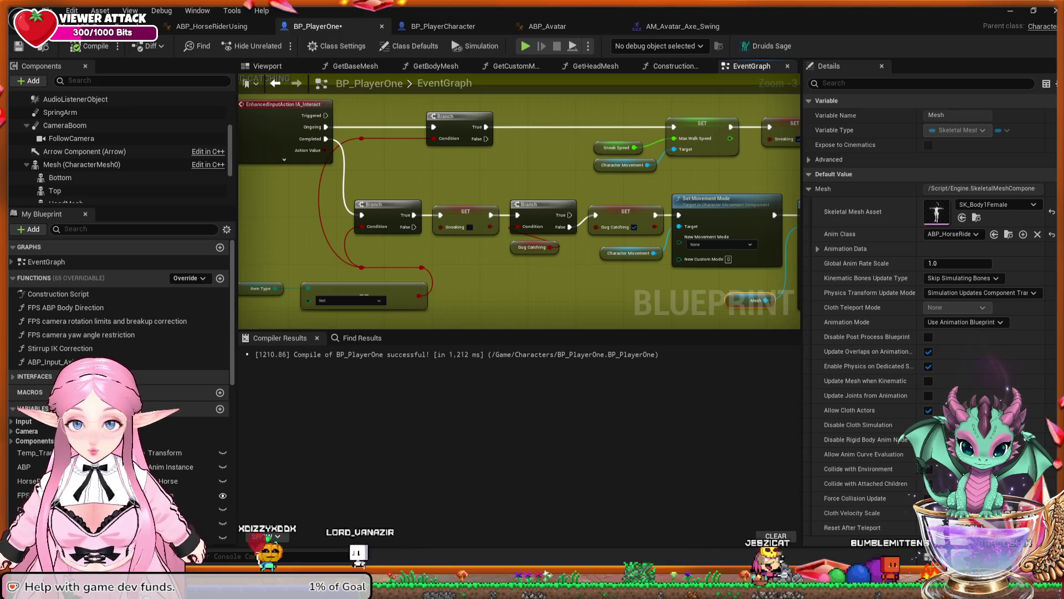
{"action": "left_click_drag", "start_coordinate": [612, 291], "coordinate": [580, 290]}
{"action": "left_click_drag", "start_coordinate": [575, 289], "coordinate": [401, 257]}
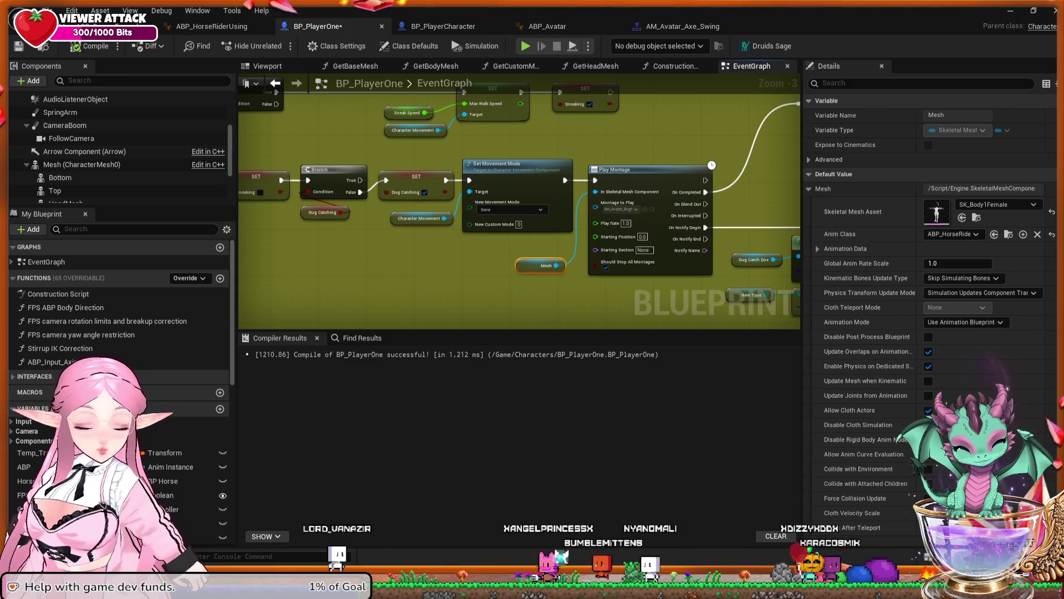
{"action": "left_click_drag", "start_coordinate": [621, 206], "coordinate": [546, 193]}
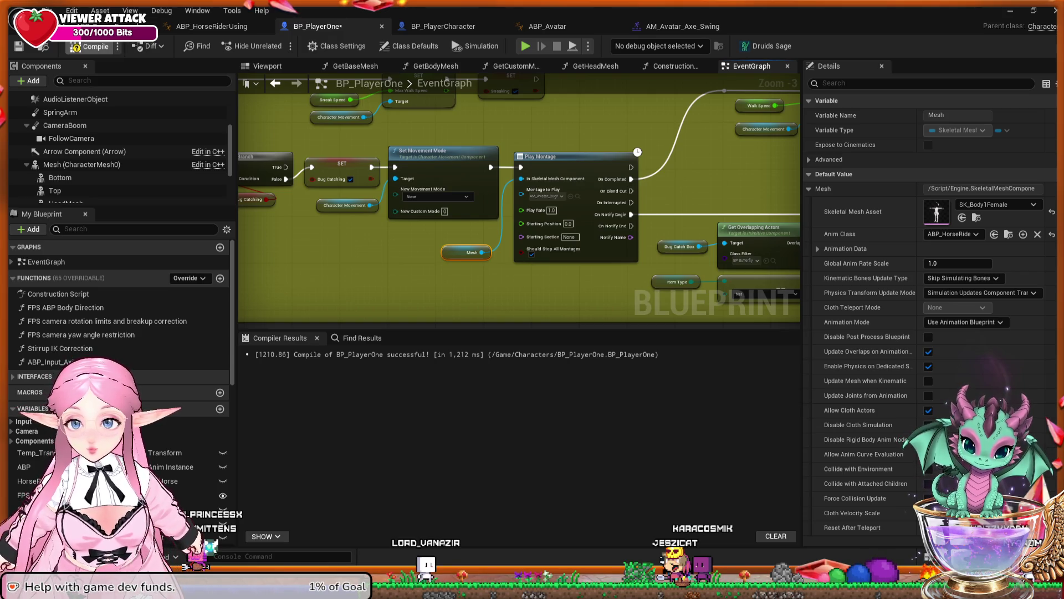
{"action": "key", "text": "ctrl+Tab"}
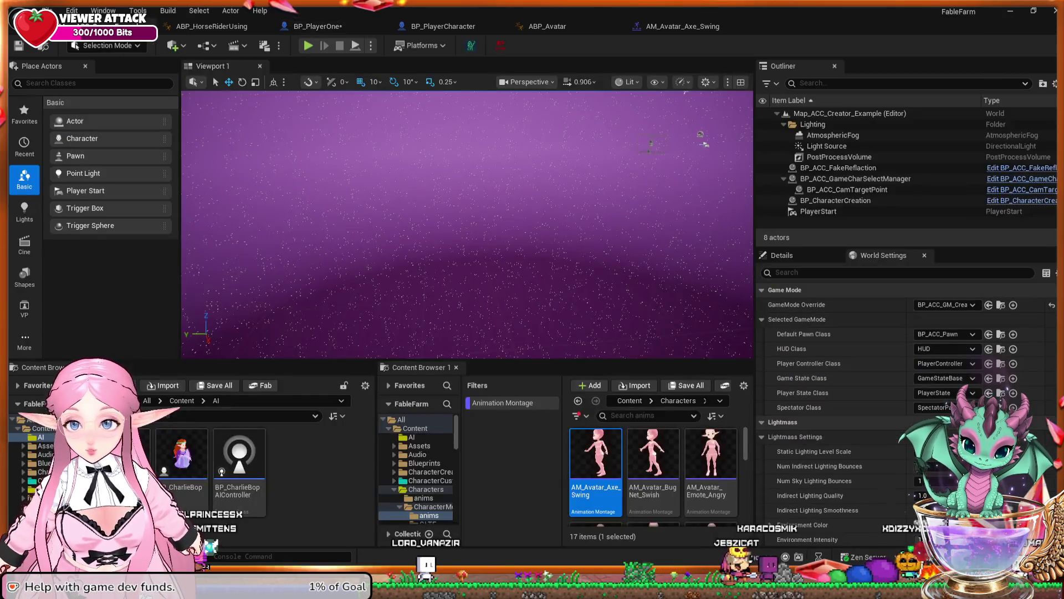
Play-test as server from character selection, walk off the bed platform toward the field, then stop
{"action": "key", "text": "alt+p"}
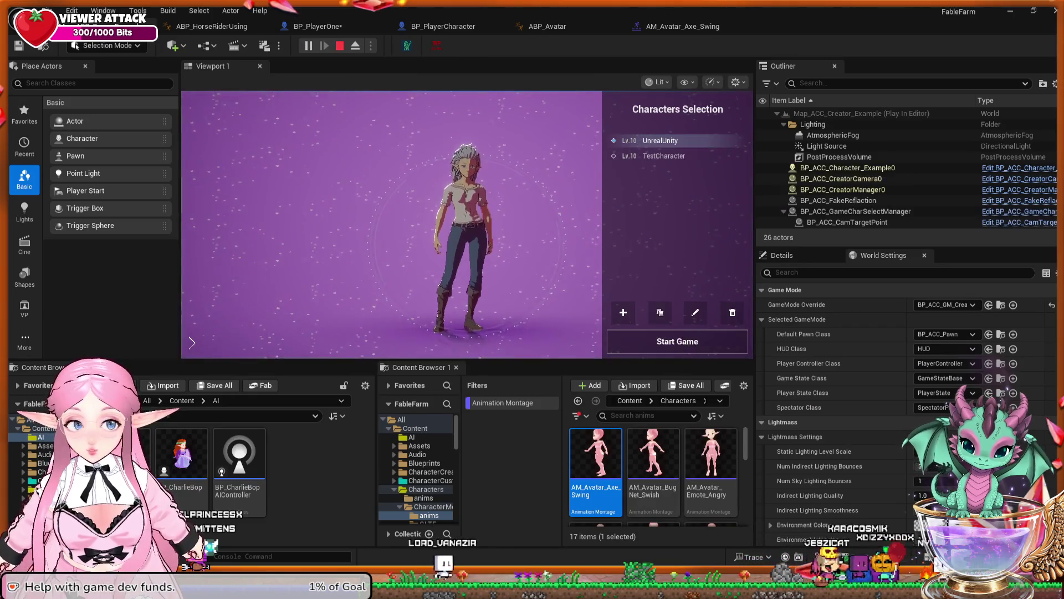
{"action": "left_click", "coordinate": [677, 341]}
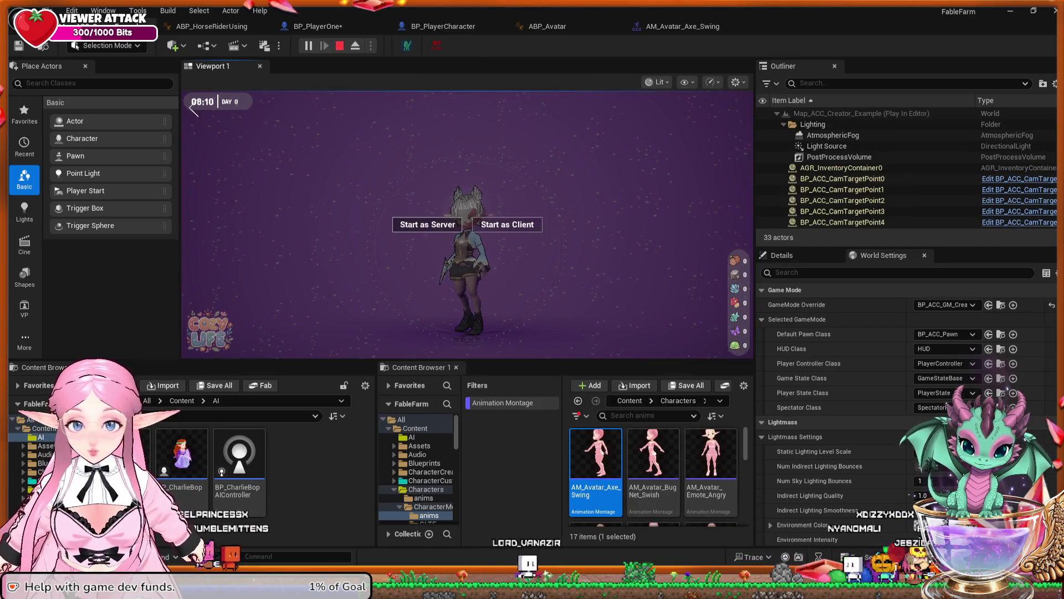
{"action": "left_click", "coordinate": [428, 224]}
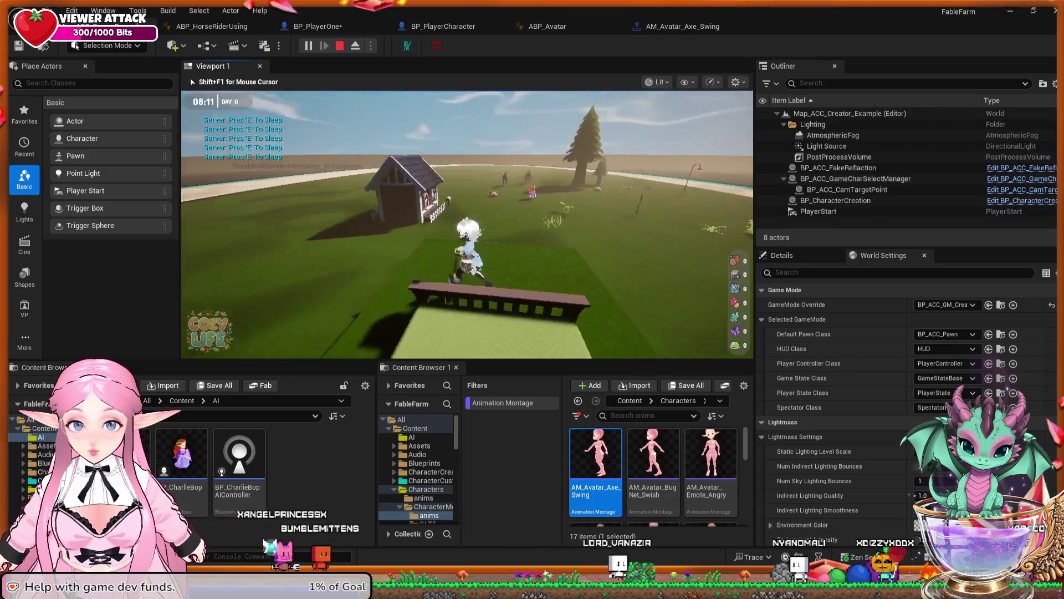
{"action": "key", "text": "w"}
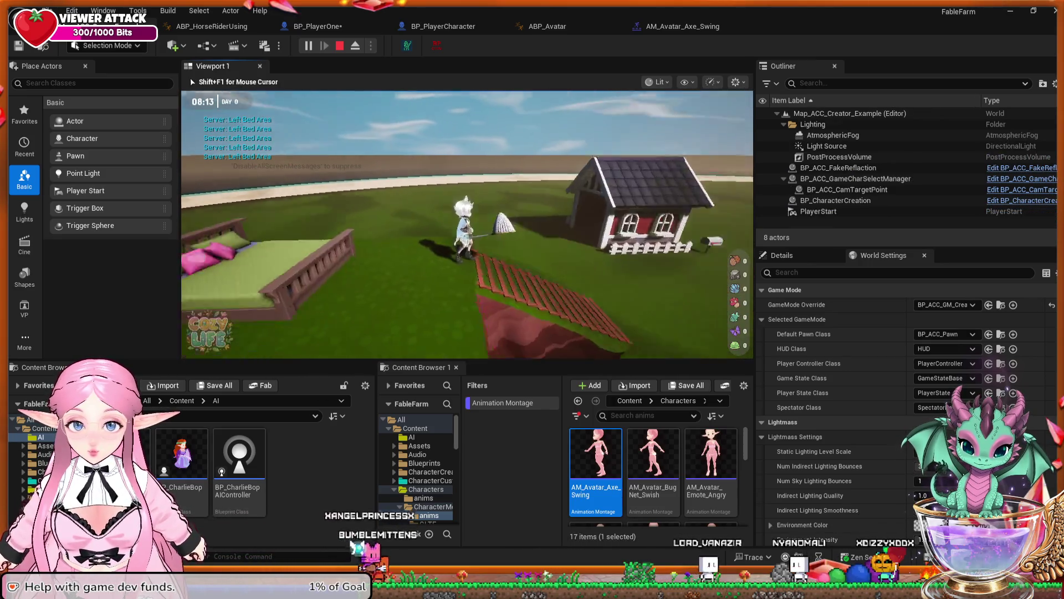
{"action": "key", "text": "w"}
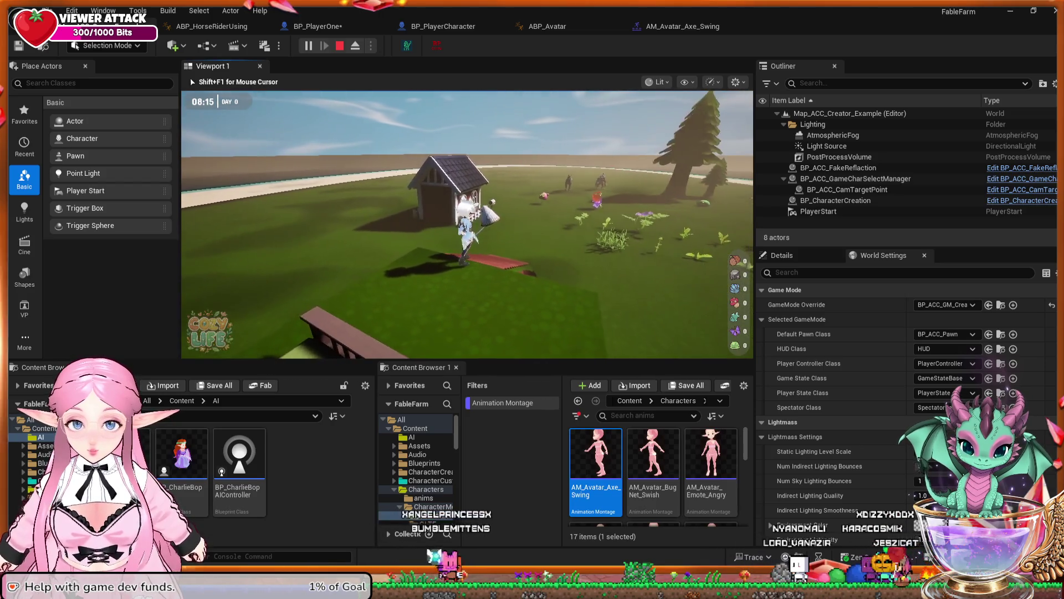
{"action": "key", "text": "Escape"}
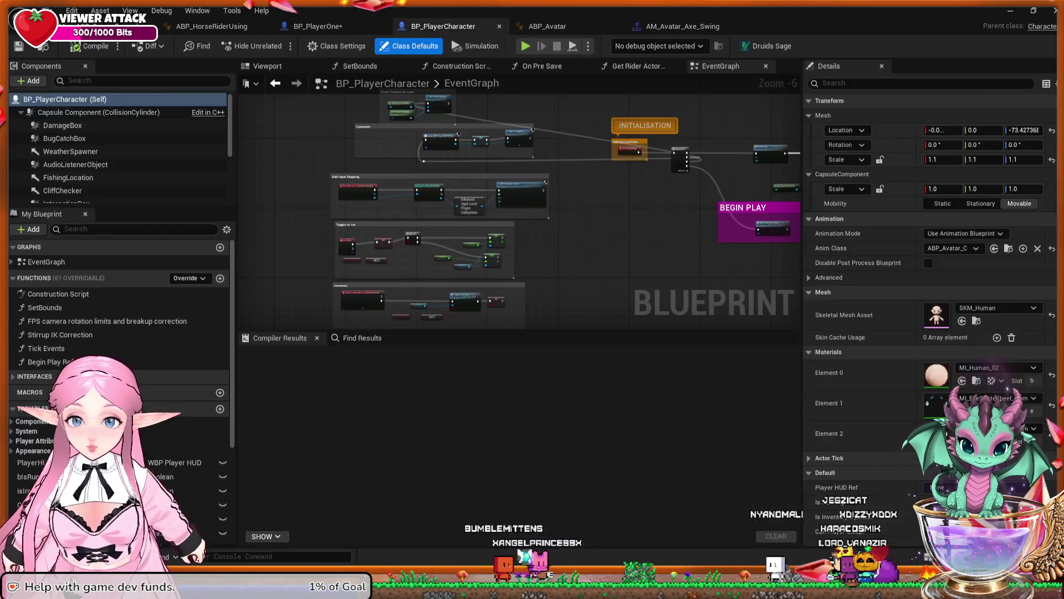
Recheck BP_PlayerOne's Play Montage nodes, then switch to the ABP_HorseRiderUsing animation Blueprint
{"action": "left_click", "coordinate": [318, 27]}
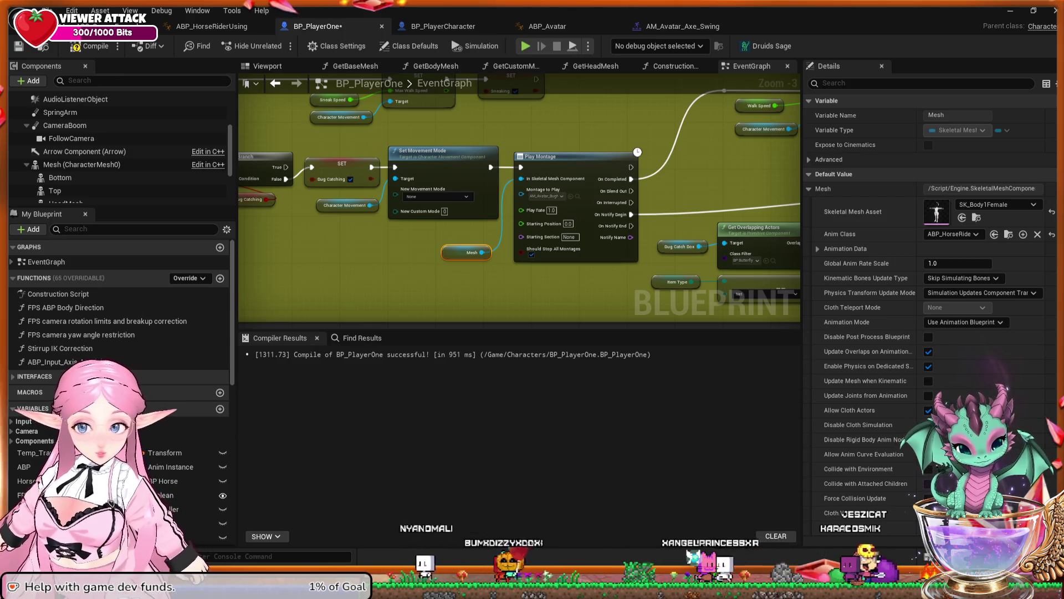
{"action": "mouse_move", "coordinate": [641, 276]}
{"action": "left_mouse_down"}
{"action": "mouse_move", "coordinate": [493, 304]}
{"action": "mouse_move", "coordinate": [676, 291]}
{"action": "left_mouse_up"}
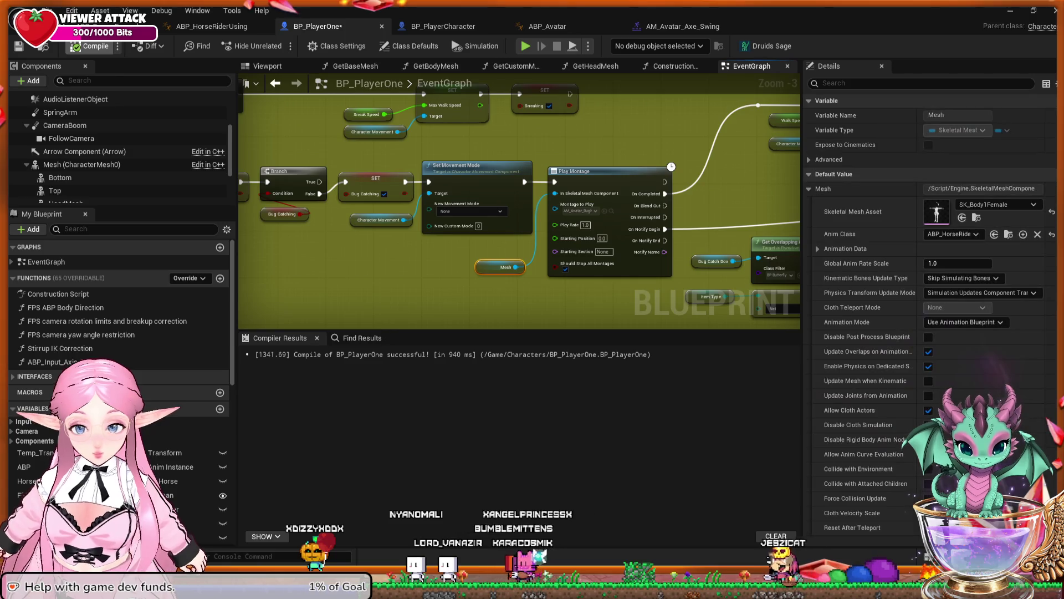
{"action": "left_click", "coordinate": [211, 26]}
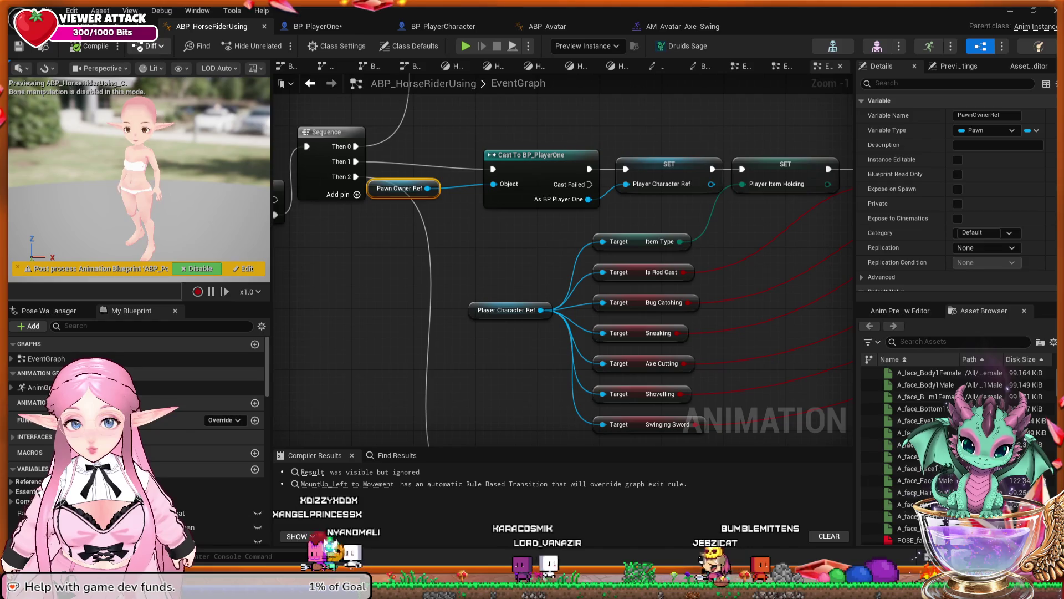
Review the SET chain, Cast To BP_NPC row and Sequence node, then return to the level editor
{"action": "scroll", "coordinate": [490, 246], "scroll_direction": "down", "scroll_amount": 2}
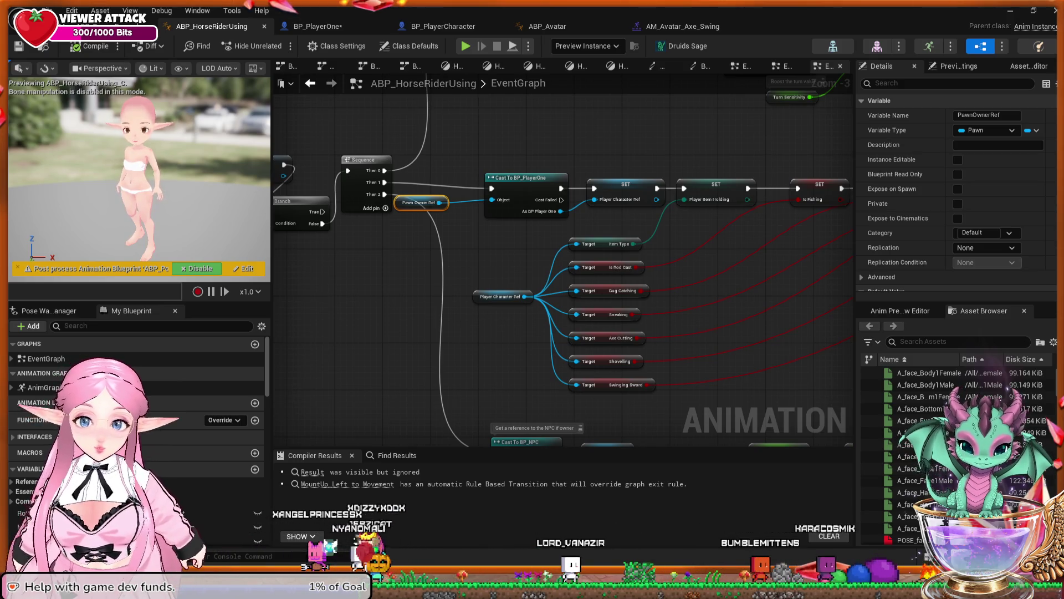
{"action": "left_click_drag", "start_coordinate": [760, 243], "coordinate": [563, 252]}
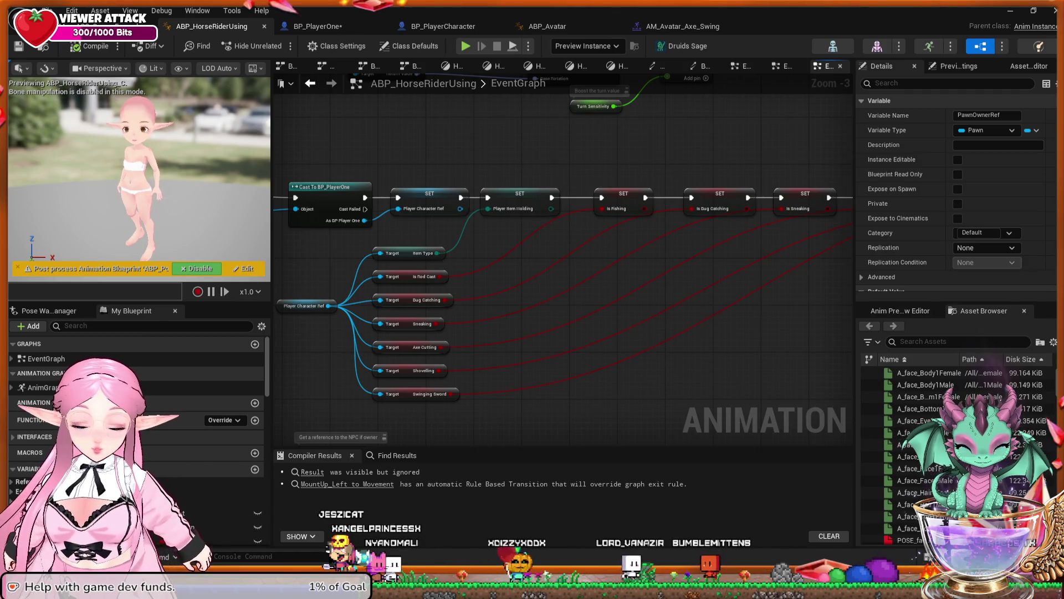
{"action": "left_click_drag", "start_coordinate": [554, 333], "coordinate": [632, 266]}
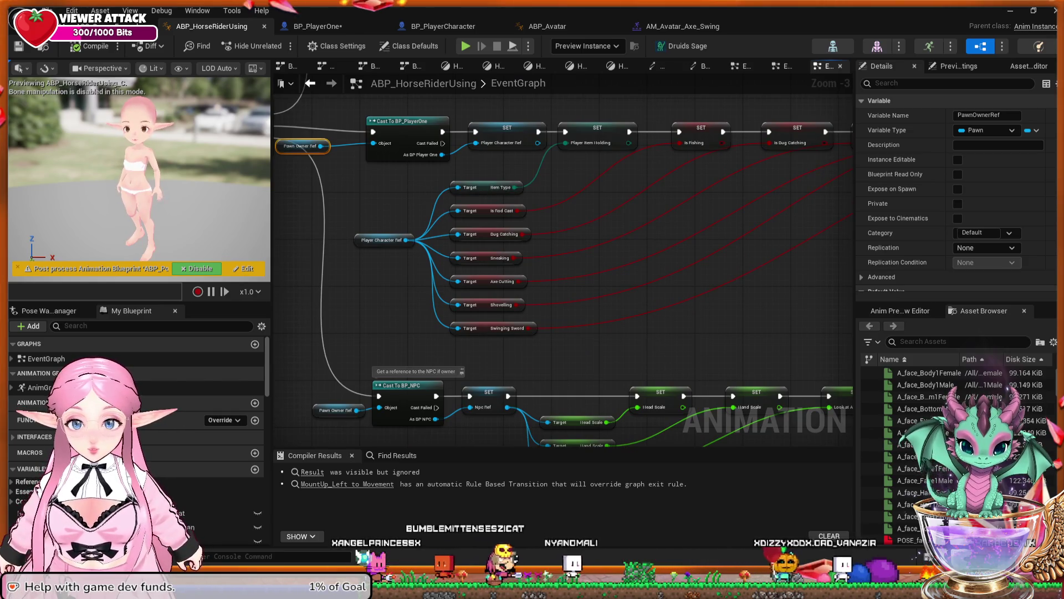
{"action": "left_click_drag", "start_coordinate": [601, 247], "coordinate": [582, 316]}
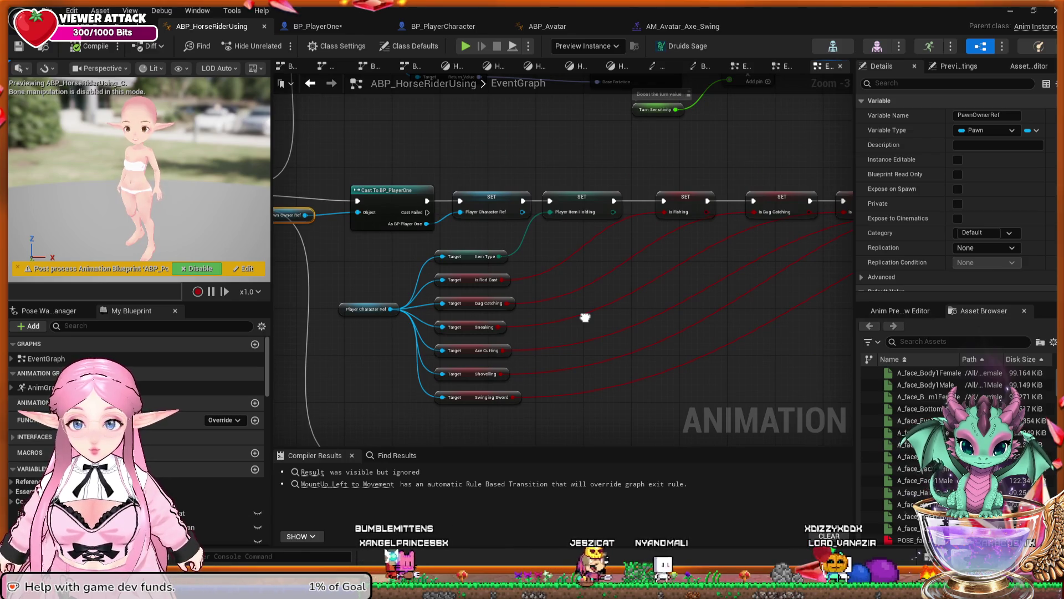
{"action": "left_click_drag", "start_coordinate": [584, 314], "coordinate": [709, 317]}
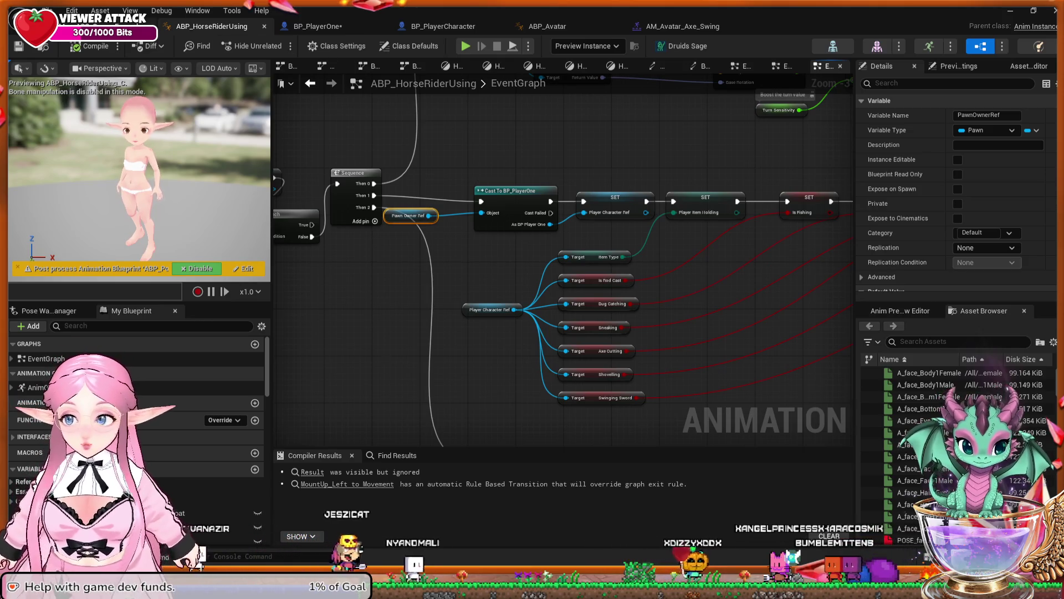
{"action": "key", "text": "ctrl+Tab"}
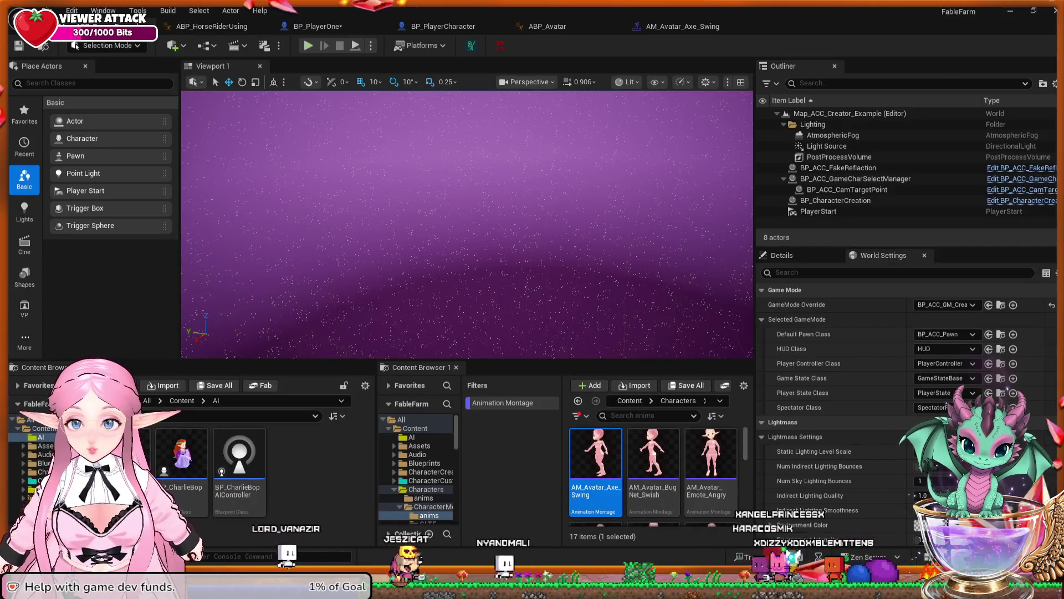
Play as server, walking past the house, across the field to the lamp post and pine tree, then stop
{"action": "key", "text": "alt+p"}
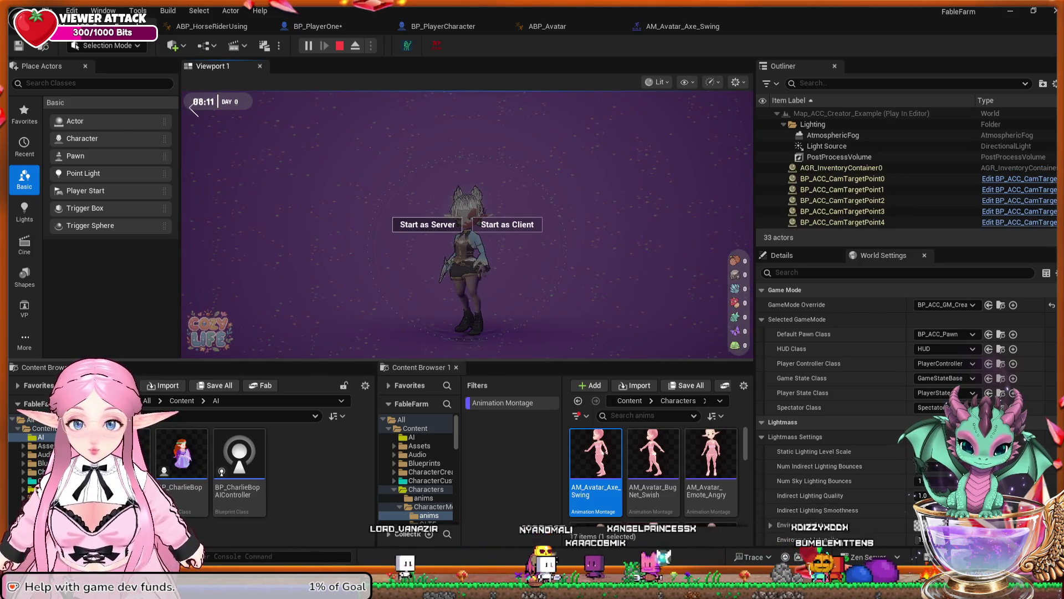
{"action": "left_click", "coordinate": [427, 224]}
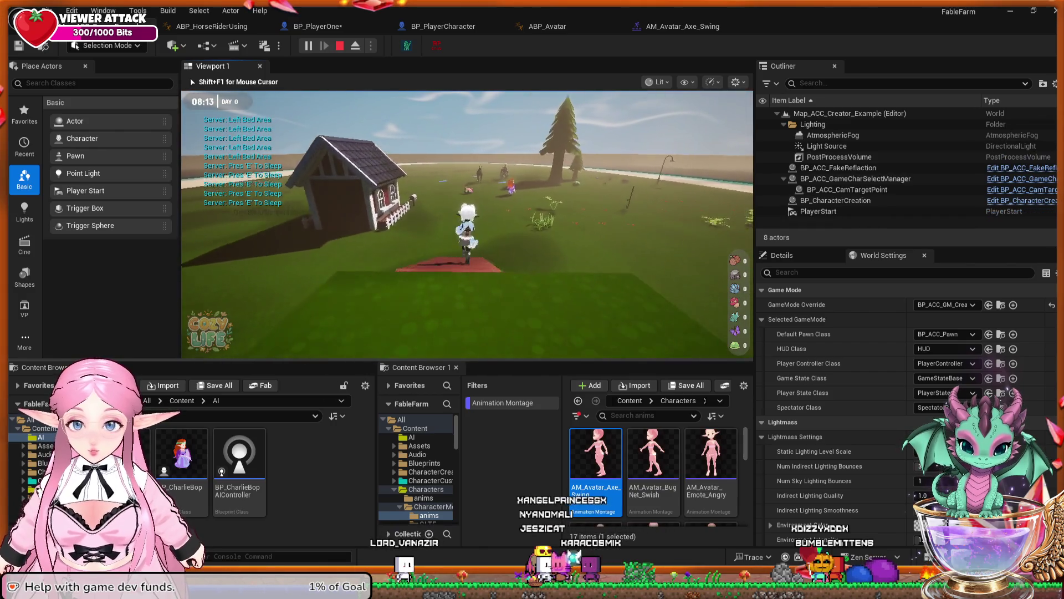
{"action": "key", "text": "w"}
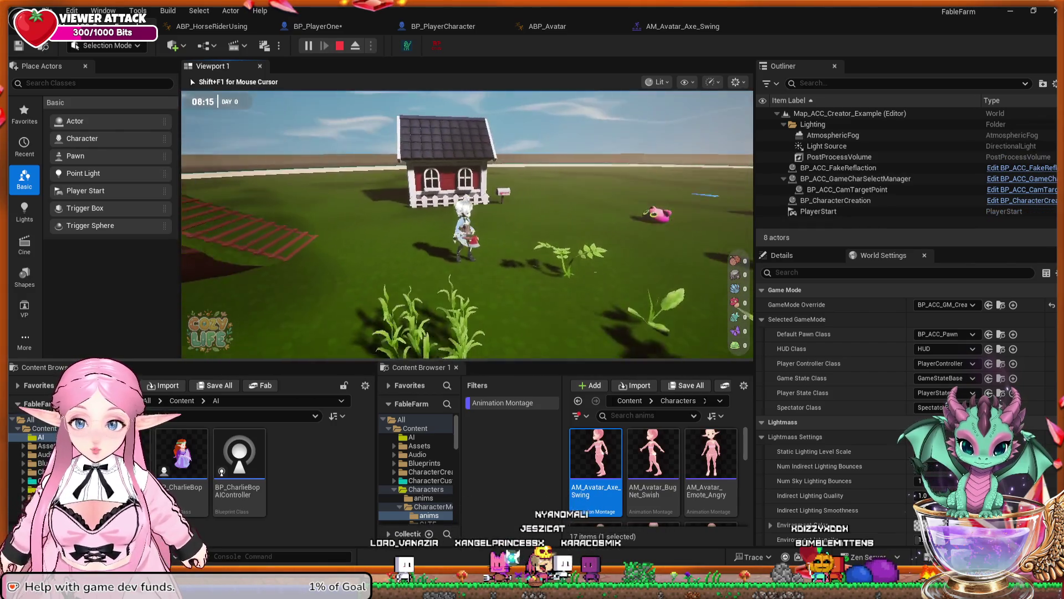
{"action": "key", "text": "w"}
{"action": "key", "text": "w"}
{"action": "key", "text": "w"}
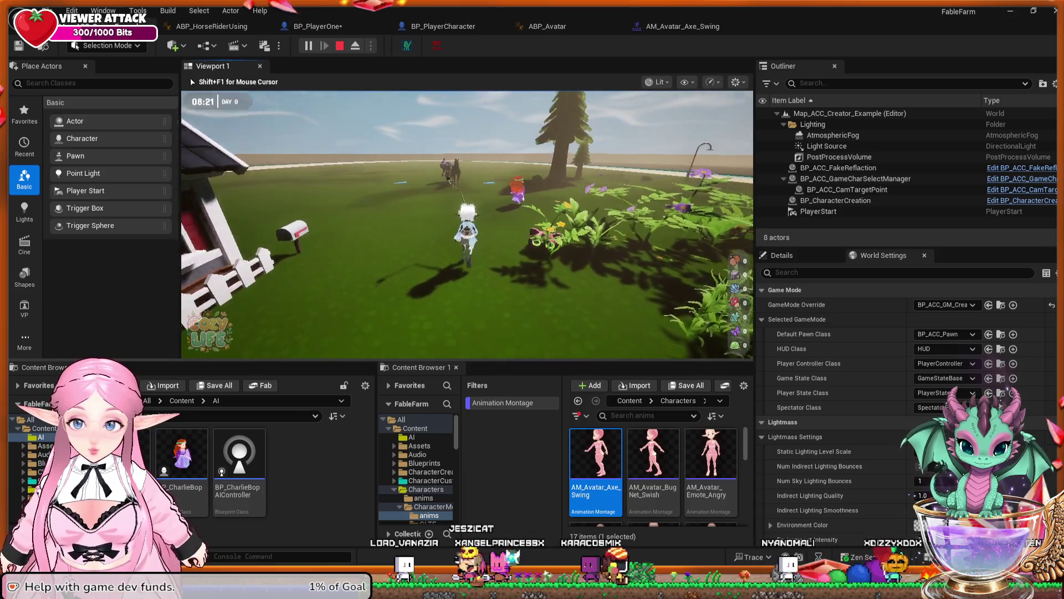
{"action": "key", "text": "w"}
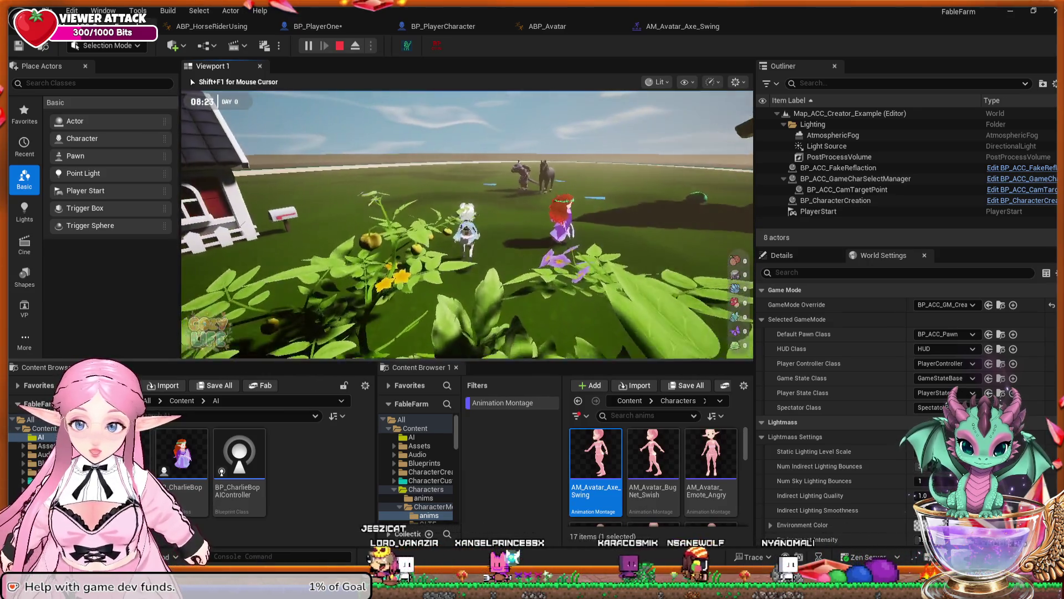
{"action": "key", "text": "w"}
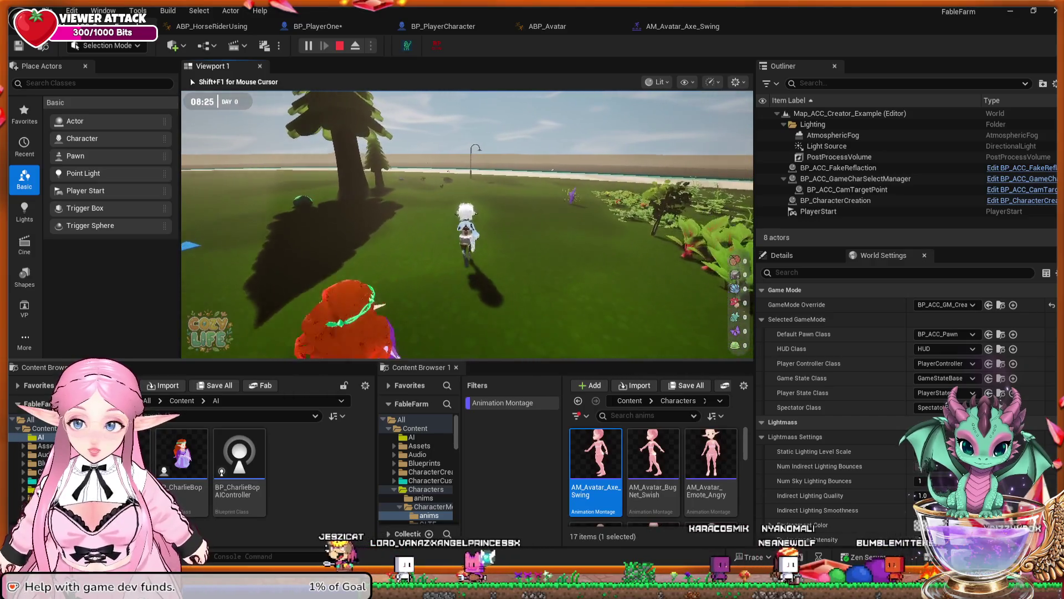
{"action": "key", "text": "w"}
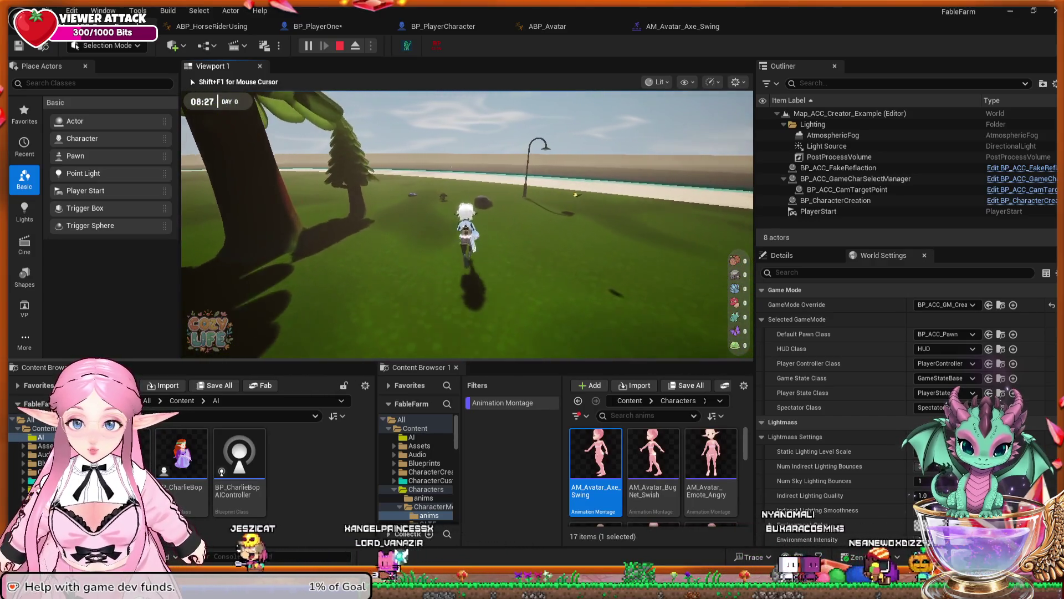
{"action": "key", "text": "w"}
{"action": "key", "text": "w"}
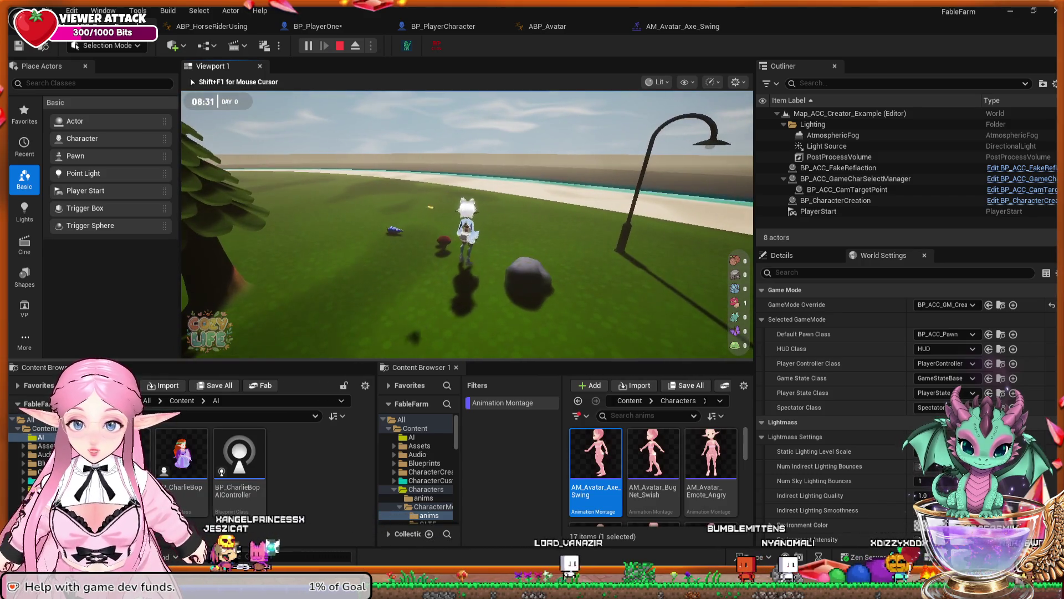
{"action": "key", "text": "Escape"}
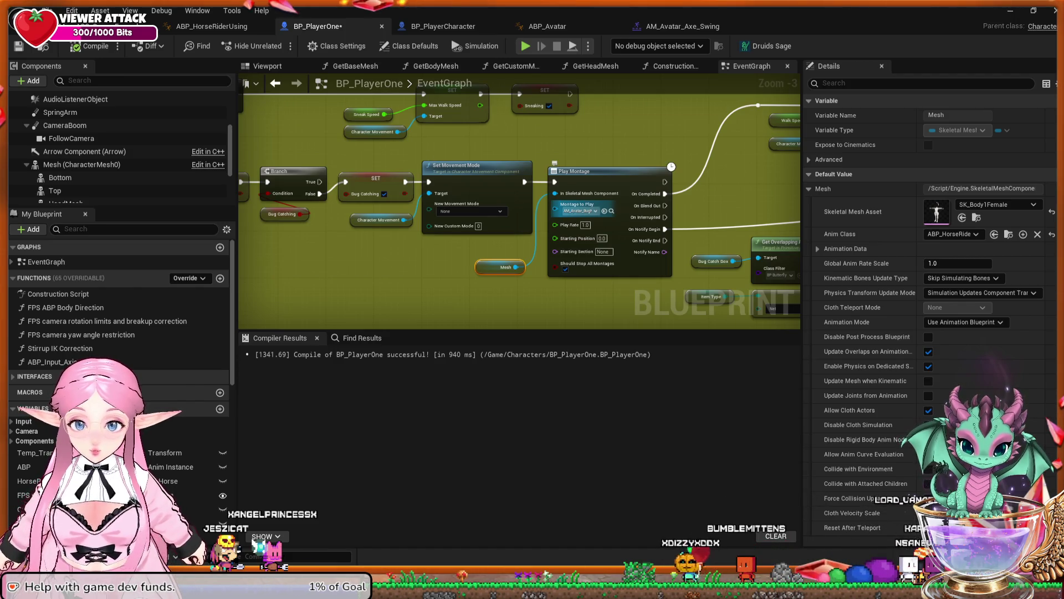
Navigate to the pink comment groups holding the Play Montage, Mesh and fishing rod cast nodes
{"action": "scroll", "coordinate": [446, 250], "scroll_direction": "down", "scroll_amount": 4}
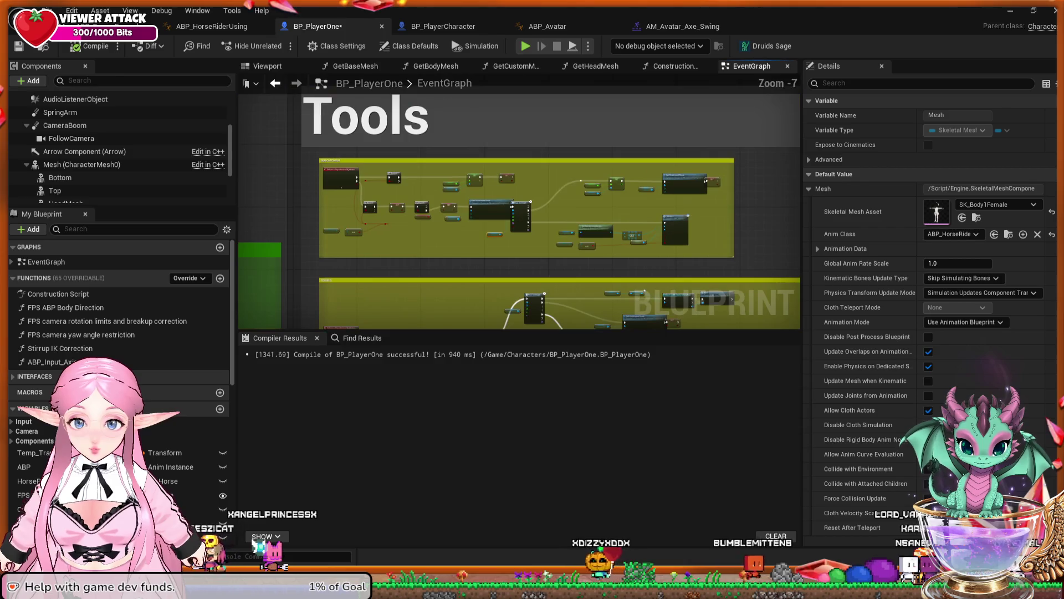
{"action": "scroll", "coordinate": [445, 250], "scroll_direction": "up", "scroll_amount": 1}
{"action": "mouse_move", "coordinate": [445, 250]}
{"action": "left_mouse_down"}
{"action": "mouse_move", "coordinate": [162, 194]}
{"action": "mouse_move", "coordinate": [49, 102]}
{"action": "left_mouse_up"}
{"action": "scroll", "coordinate": [495, 208], "scroll_direction": "up", "scroll_amount": 6}
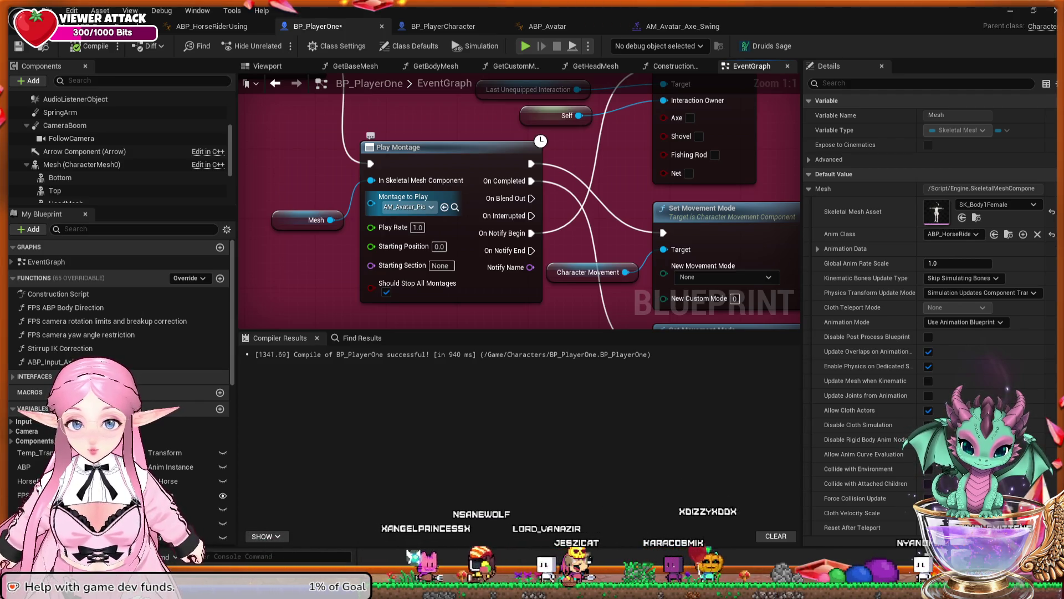
{"action": "mouse_move", "coordinate": [333, 222]}
{"action": "left_mouse_down"}
{"action": "mouse_move", "coordinate": [581, 219]}
{"action": "mouse_move", "coordinate": [388, 183]}
{"action": "left_mouse_up"}
{"action": "scroll", "coordinate": [581, 219], "scroll_direction": "down", "scroll_amount": 6}
{"action": "scroll", "coordinate": [612, 161], "scroll_direction": "up", "scroll_amount": 4}
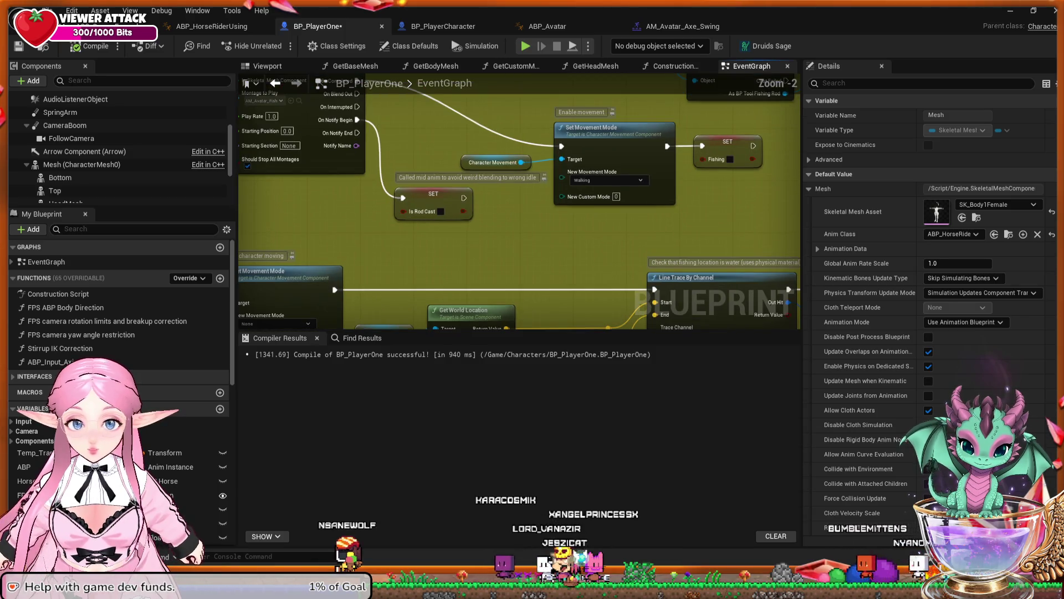
{"action": "mouse_move", "coordinate": [610, 144]}
{"action": "left_mouse_down"}
{"action": "mouse_move", "coordinate": [610, 216]}
{"action": "mouse_move", "coordinate": [620, 213]}
{"action": "mouse_move", "coordinate": [413, 183]}
{"action": "mouse_move", "coordinate": [430, 110]}
{"action": "mouse_move", "coordinate": [455, 200]}
{"action": "mouse_move", "coordinate": [499, 260]}
{"action": "mouse_move", "coordinate": [537, 180]}
{"action": "left_mouse_up"}
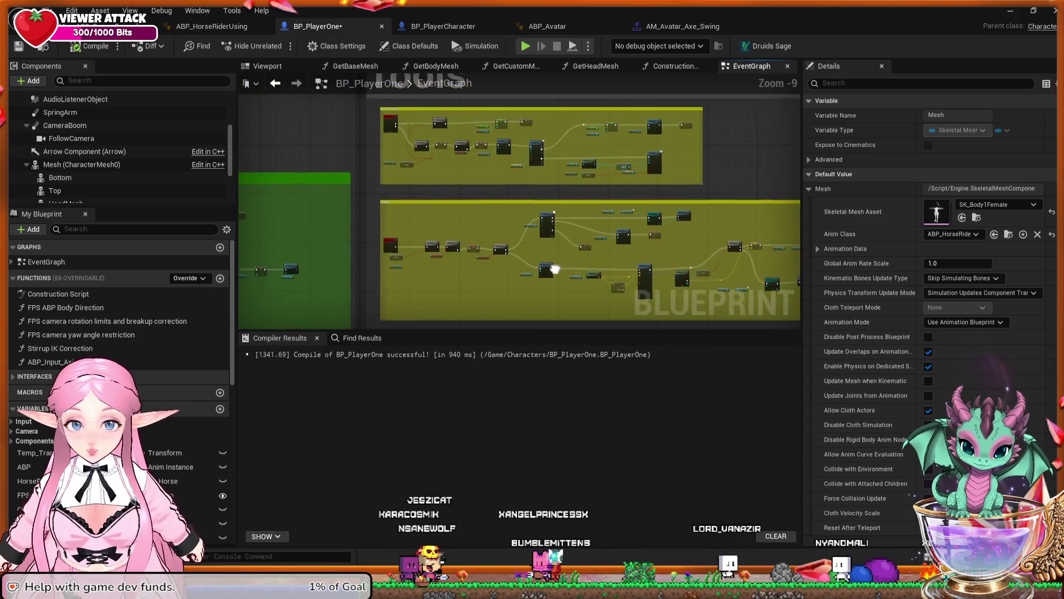
Swap the Axe Cutting Play Montage's montage, compile BP_PlayerOne and start simulating
{"action": "scroll", "coordinate": [551, 268], "scroll_direction": "down", "scroll_amount": 1}
{"action": "scroll", "coordinate": [553, 238], "scroll_direction": "up", "scroll_amount": 1}
{"action": "scroll", "coordinate": [566, 245], "scroll_direction": "up", "scroll_amount": 6}
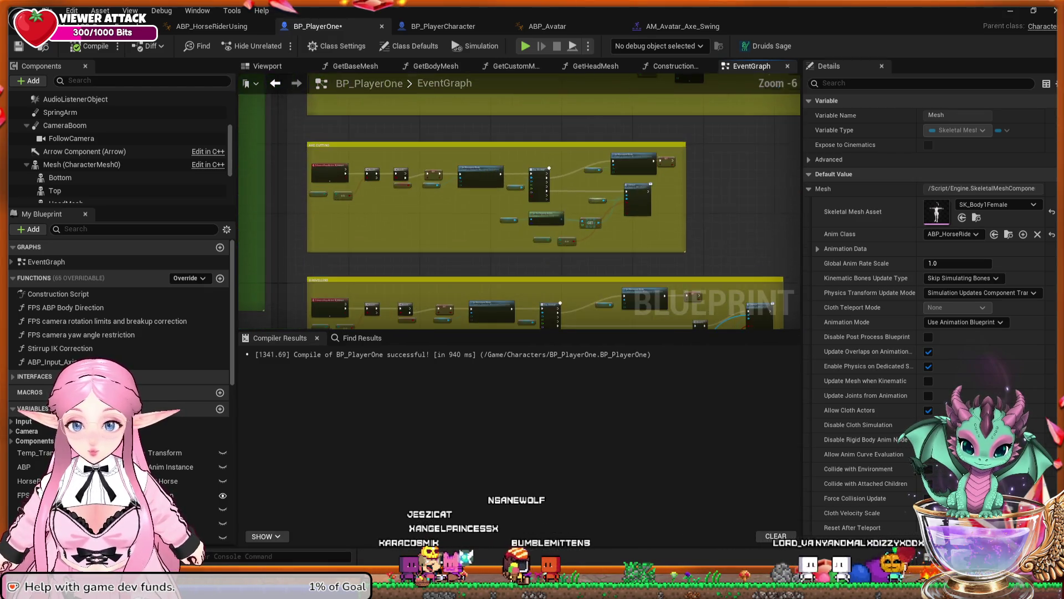
{"action": "scroll", "coordinate": [757, 314], "scroll_direction": "down", "scroll_amount": 1}
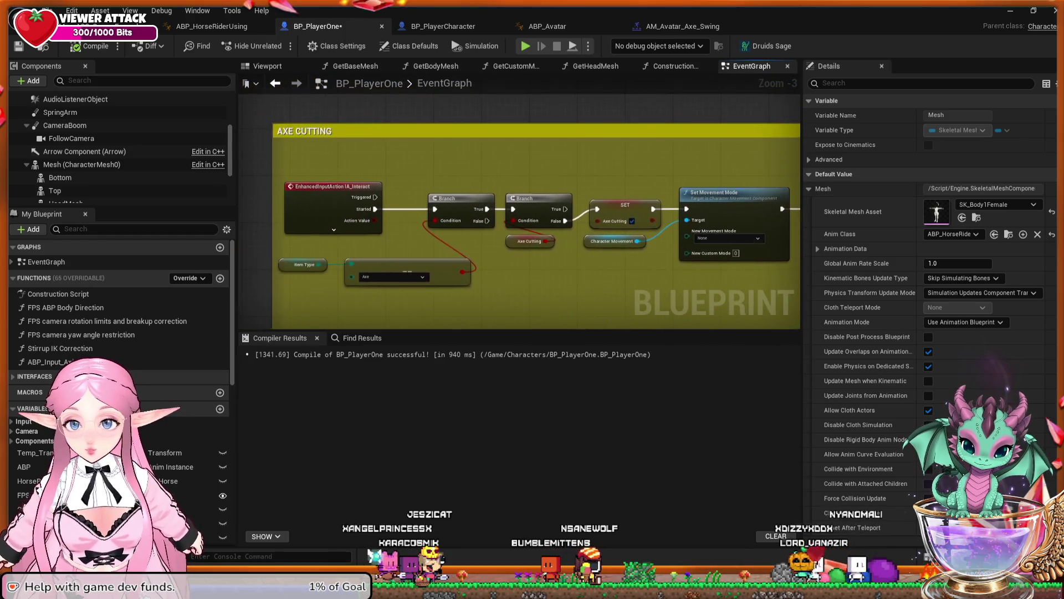
{"action": "scroll", "coordinate": [755, 313], "scroll_direction": "up", "scroll_amount": 1}
{"action": "left_click_drag", "start_coordinate": [755, 313], "coordinate": [527, 305]}
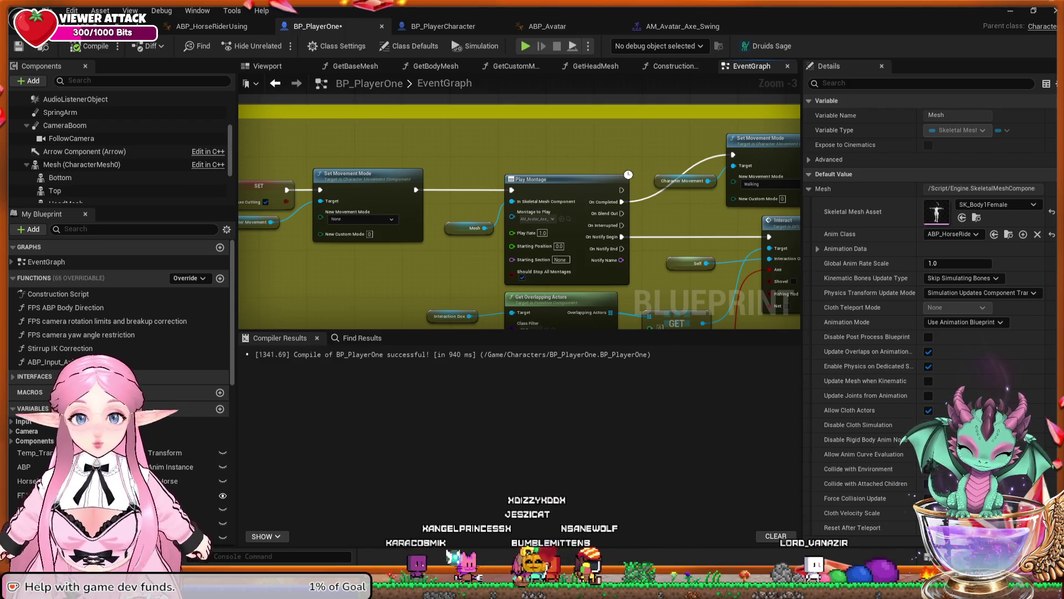
{"action": "key", "text": "ctrl+z"}
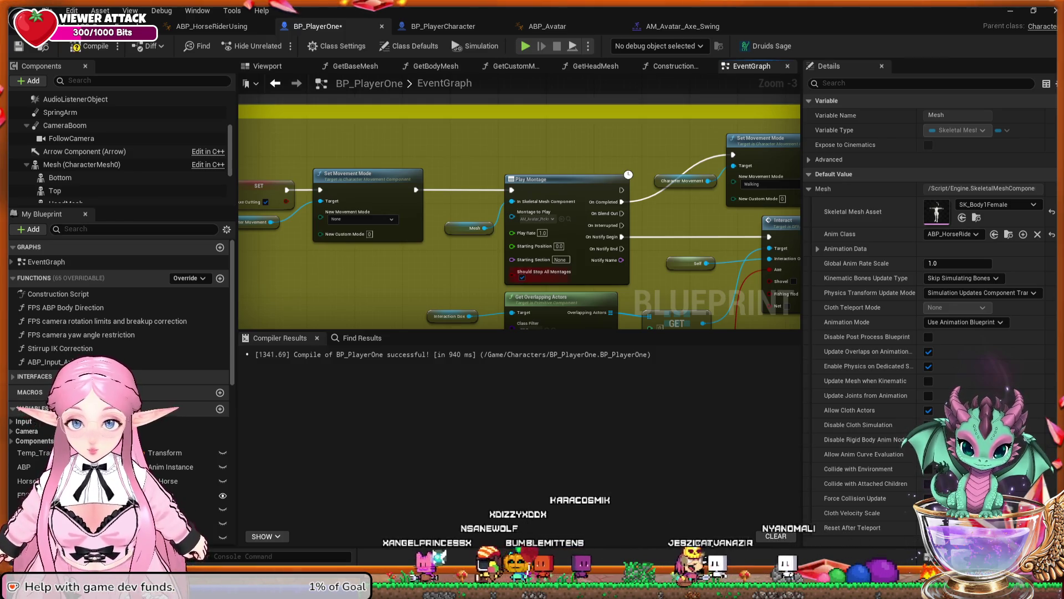
{"action": "left_click", "coordinate": [77, 46]}
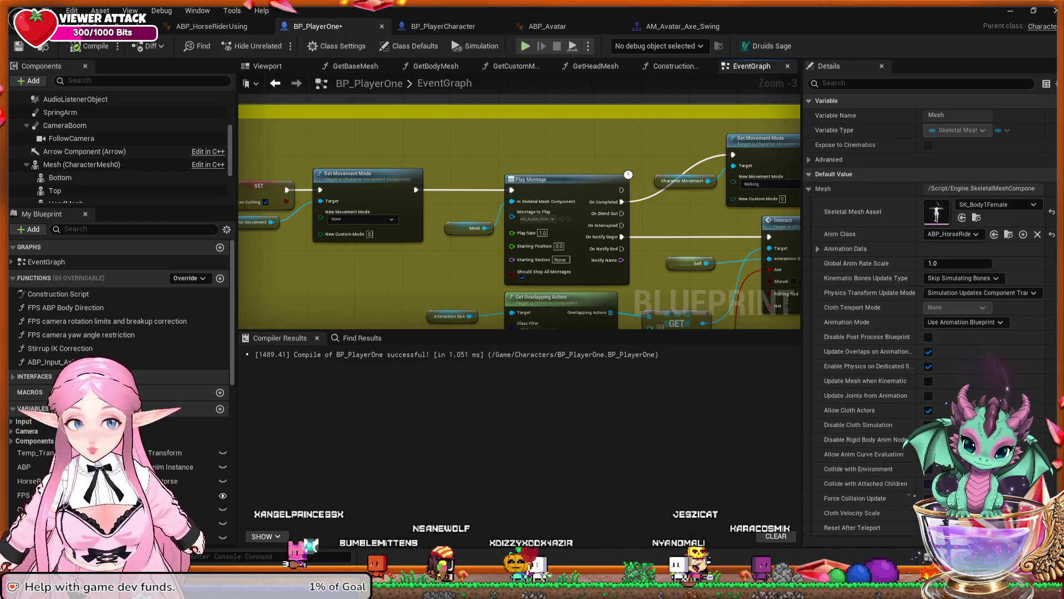
{"action": "key", "text": "alt+s"}
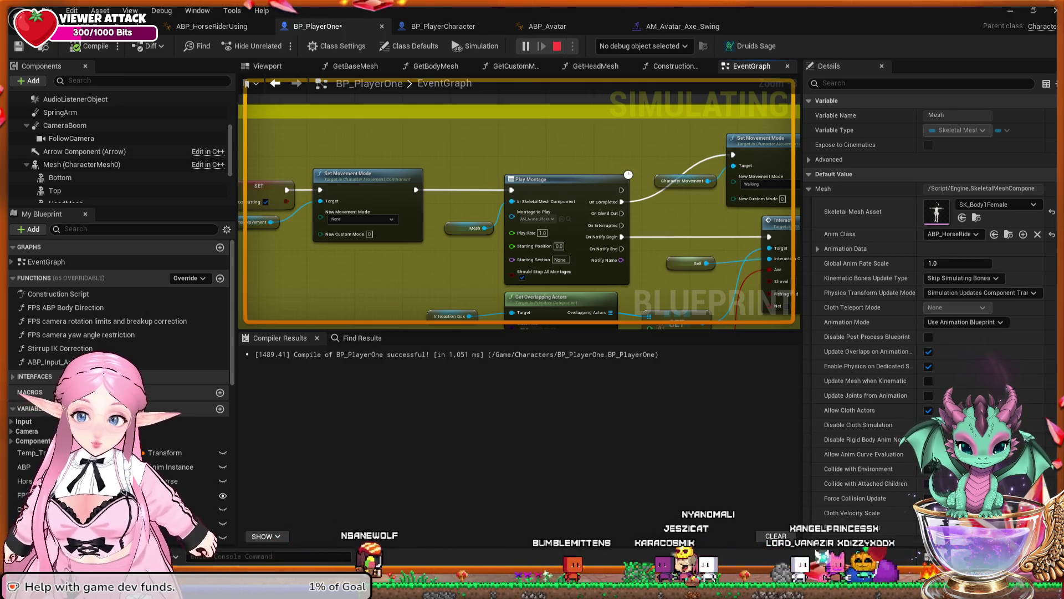
Stop the simulation and recompile BP_PlayerOne
{"action": "key", "text": "Escape"}
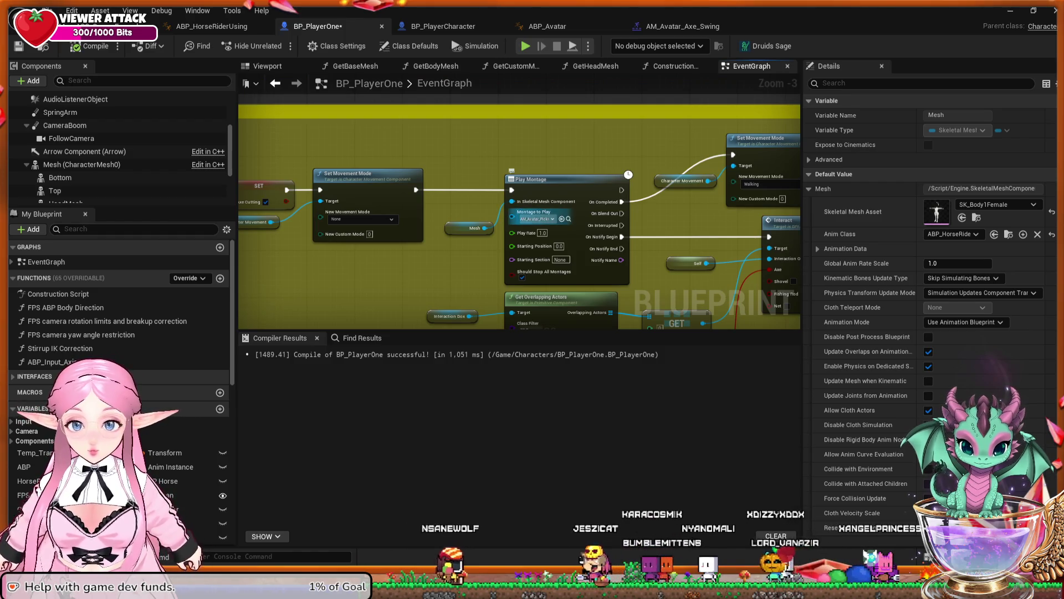
{"action": "scroll", "coordinate": [354, 238], "scroll_direction": "down", "scroll_amount": 2}
{"action": "mouse_move", "coordinate": [332, 235]}
{"action": "left_mouse_down"}
{"action": "mouse_move", "coordinate": [382, 244]}
{"action": "mouse_move", "coordinate": [298, 238]}
{"action": "left_mouse_up"}
{"action": "scroll", "coordinate": [394, 246], "scroll_direction": "up", "scroll_amount": 2}
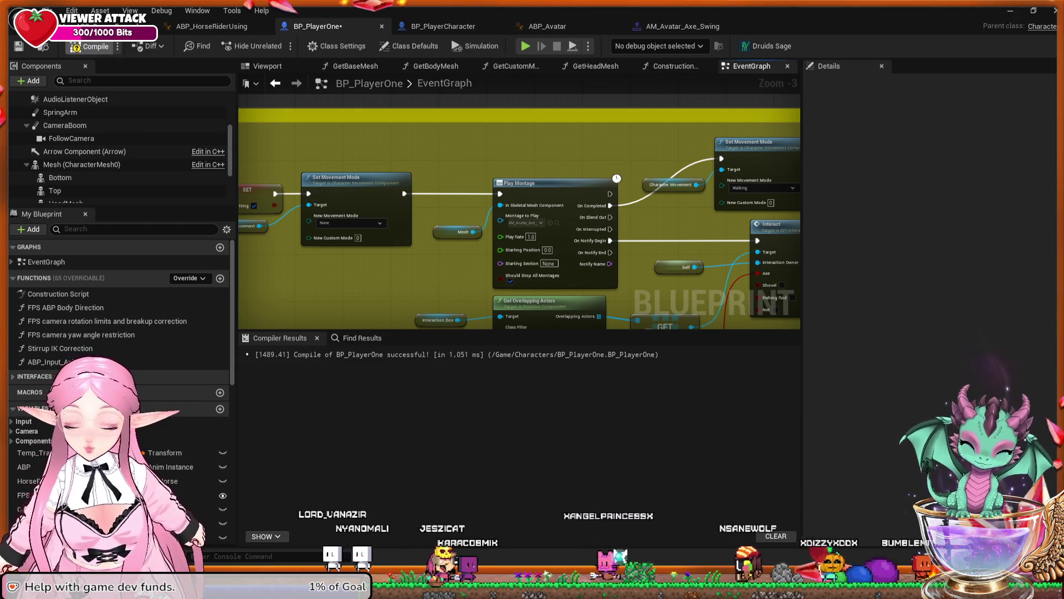
{"action": "left_click", "coordinate": [89, 46]}
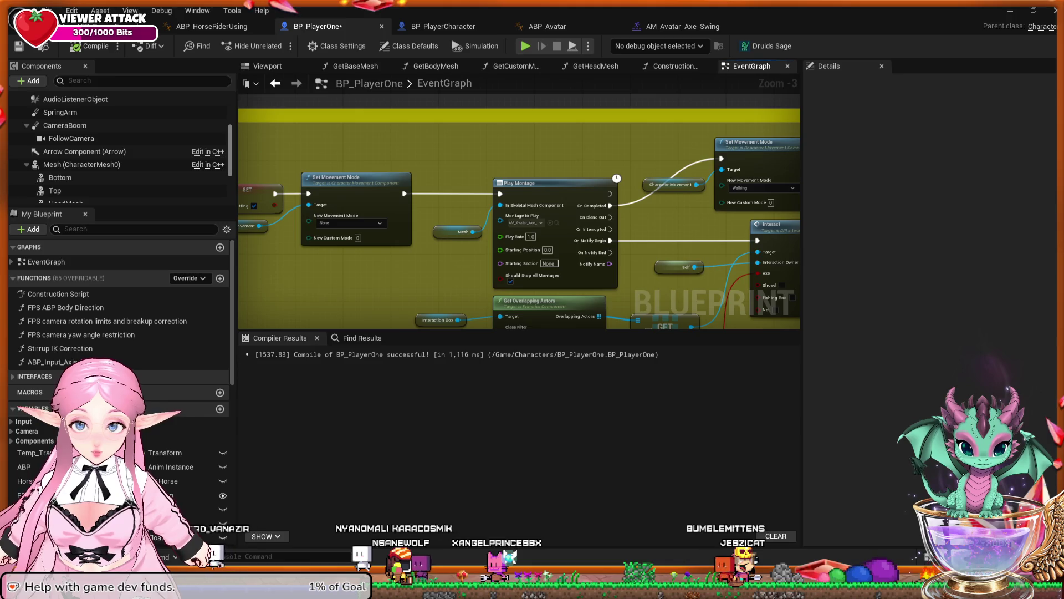
{"action": "scroll", "coordinate": [475, 235], "scroll_direction": "down", "scroll_amount": 3}
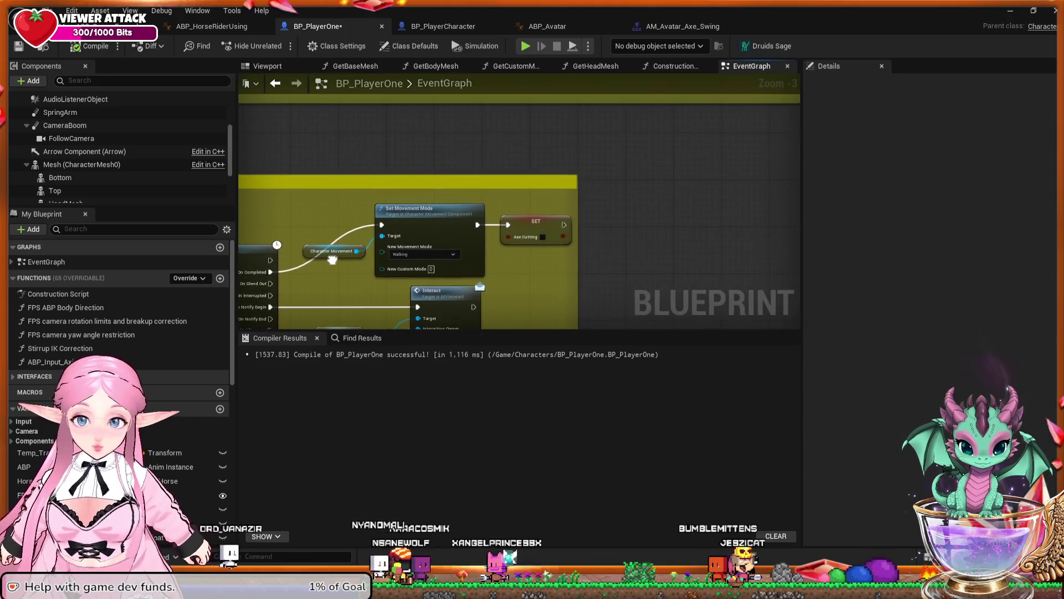
{"action": "scroll", "coordinate": [559, 203], "scroll_direction": "down", "scroll_amount": 3}
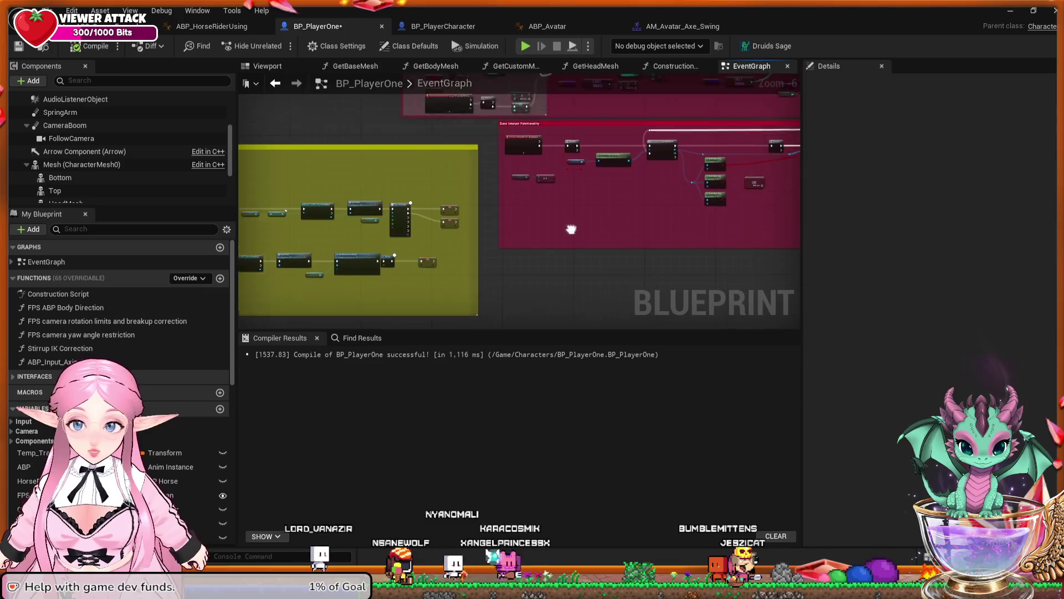
{"action": "scroll", "coordinate": [571, 228], "scroll_direction": "up", "scroll_amount": 6}
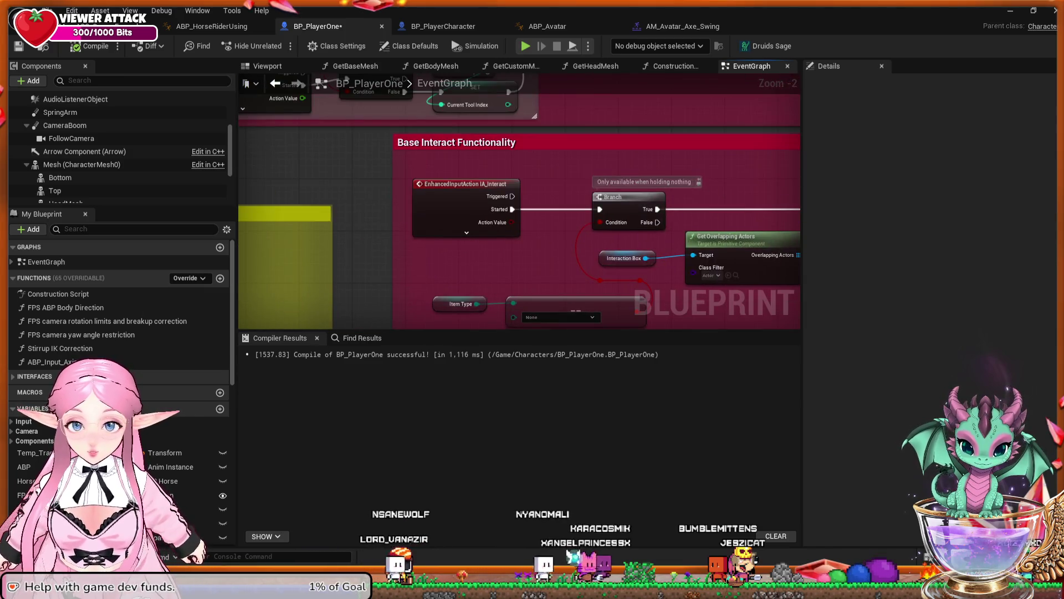
{"action": "left_click_drag", "start_coordinate": [469, 276], "coordinate": [168, 236]}
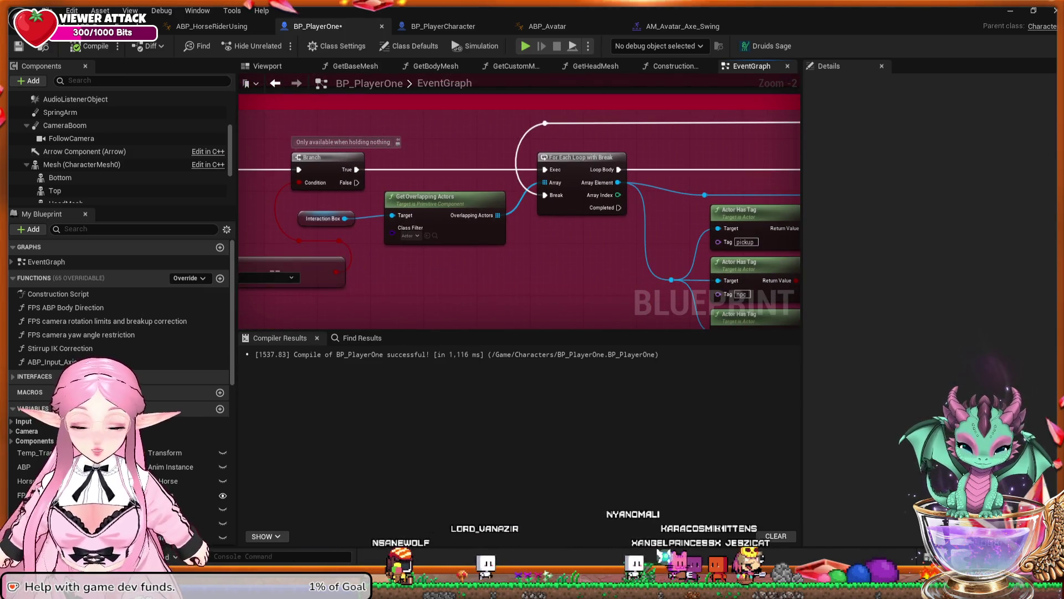
{"action": "left_click_drag", "start_coordinate": [267, 233], "coordinate": [715, 221]}
{"action": "mouse_move", "coordinate": [444, 222]}
{"action": "left_mouse_down"}
{"action": "mouse_move", "coordinate": [677, 239]}
{"action": "mouse_move", "coordinate": [707, 157]}
{"action": "mouse_move", "coordinate": [563, 195]}
{"action": "mouse_move", "coordinate": [744, 233]}
{"action": "mouse_move", "coordinate": [714, 266]}
{"action": "mouse_move", "coordinate": [774, 261]}
{"action": "left_mouse_up"}
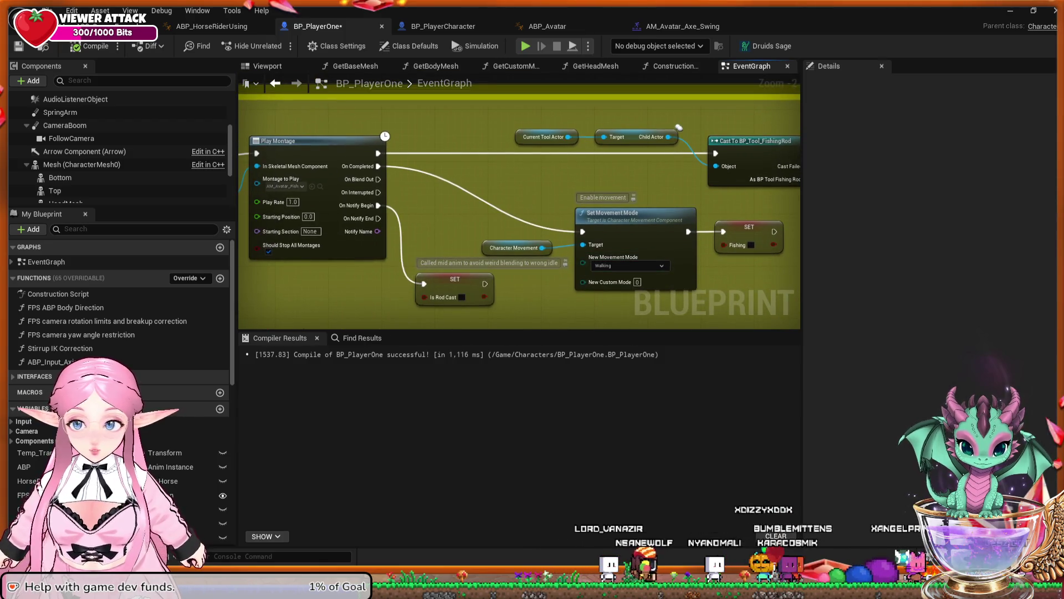
{"action": "left_click_drag", "start_coordinate": [481, 235], "coordinate": [632, 227]}
{"action": "mouse_move", "coordinate": [776, 127]}
{"action": "left_mouse_down"}
{"action": "mouse_move", "coordinate": [511, 120]}
{"action": "mouse_move", "coordinate": [530, 123]}
{"action": "mouse_move", "coordinate": [499, 0]}
{"action": "mouse_move", "coordinate": [524, 22]}
{"action": "mouse_move", "coordinate": [644, 25]}
{"action": "mouse_move", "coordinate": [536, 151]}
{"action": "mouse_move", "coordinate": [732, 193]}
{"action": "mouse_move", "coordinate": [894, 248]}
{"action": "left_mouse_up"}
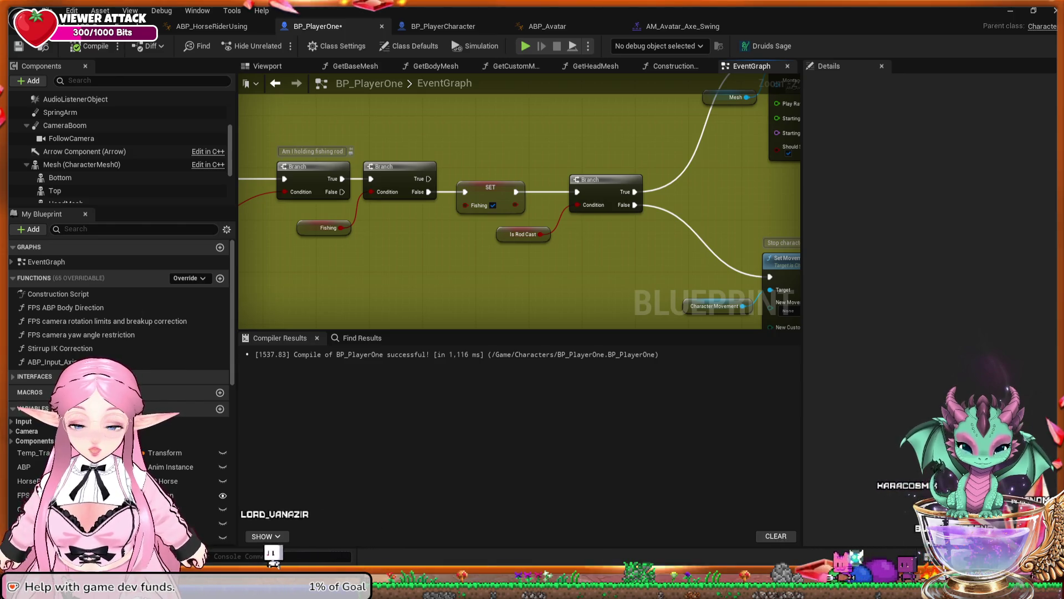
{"action": "mouse_move", "coordinate": [499, 222]}
{"action": "left_mouse_down"}
{"action": "mouse_move", "coordinate": [721, 253]}
{"action": "mouse_move", "coordinate": [527, 83]}
{"action": "mouse_move", "coordinate": [438, 78]}
{"action": "left_mouse_up"}
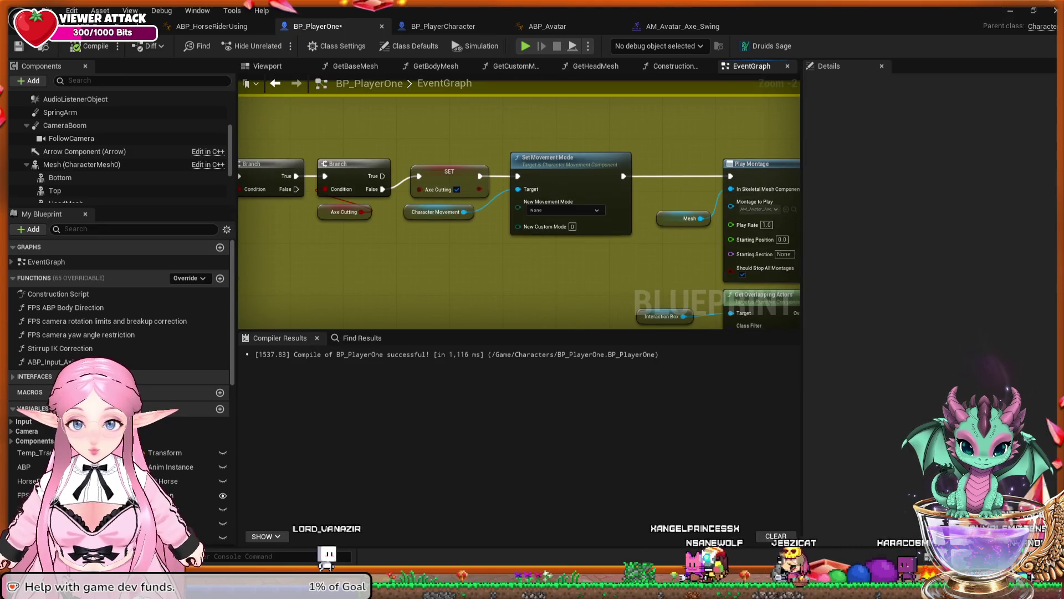
{"action": "left_click_drag", "start_coordinate": [690, 172], "coordinate": [510, 140]}
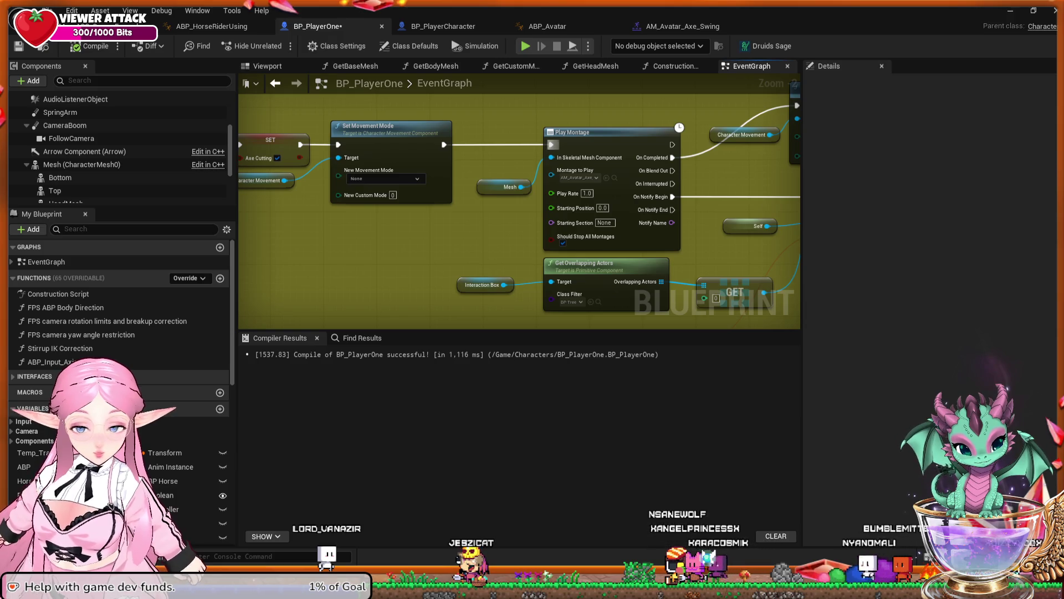
{"action": "scroll", "coordinate": [798, 149], "scroll_direction": "down", "scroll_amount": 1}
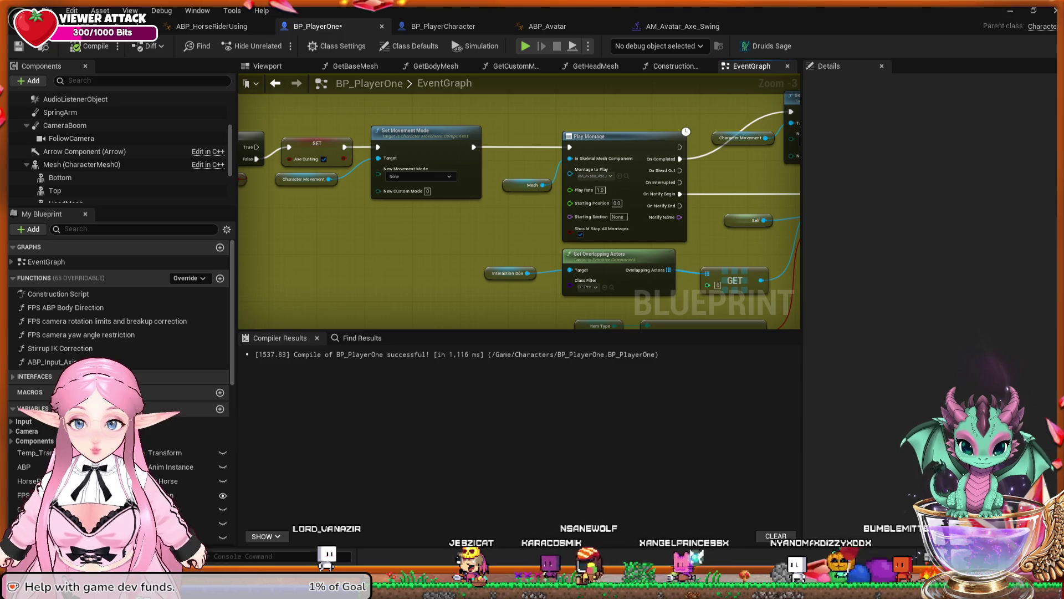
{"action": "scroll", "coordinate": [554, 230], "scroll_direction": "down", "scroll_amount": 1}
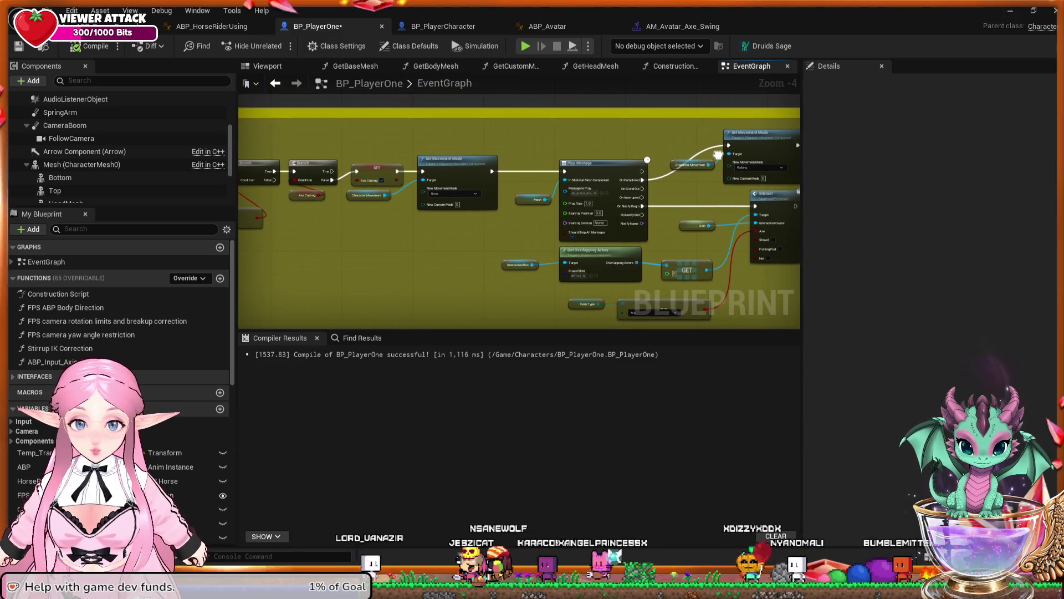
{"action": "scroll", "coordinate": [658, 194], "scroll_direction": "up", "scroll_amount": 2}
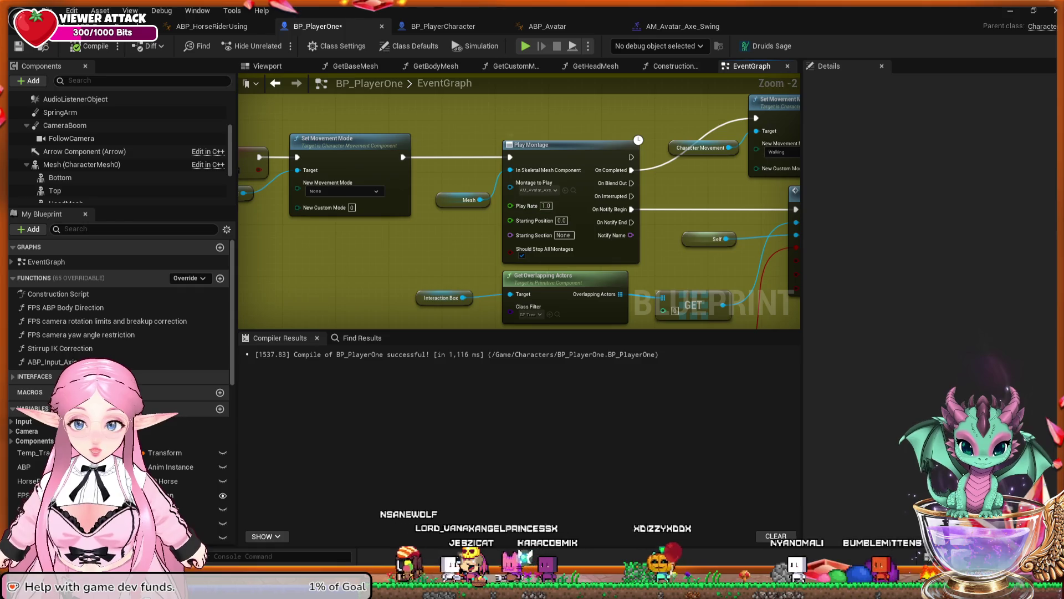
{"action": "left_click_drag", "start_coordinate": [461, 217], "coordinate": [672, 237]}
{"action": "scroll", "coordinate": [672, 236], "scroll_direction": "up", "scroll_amount": 1}
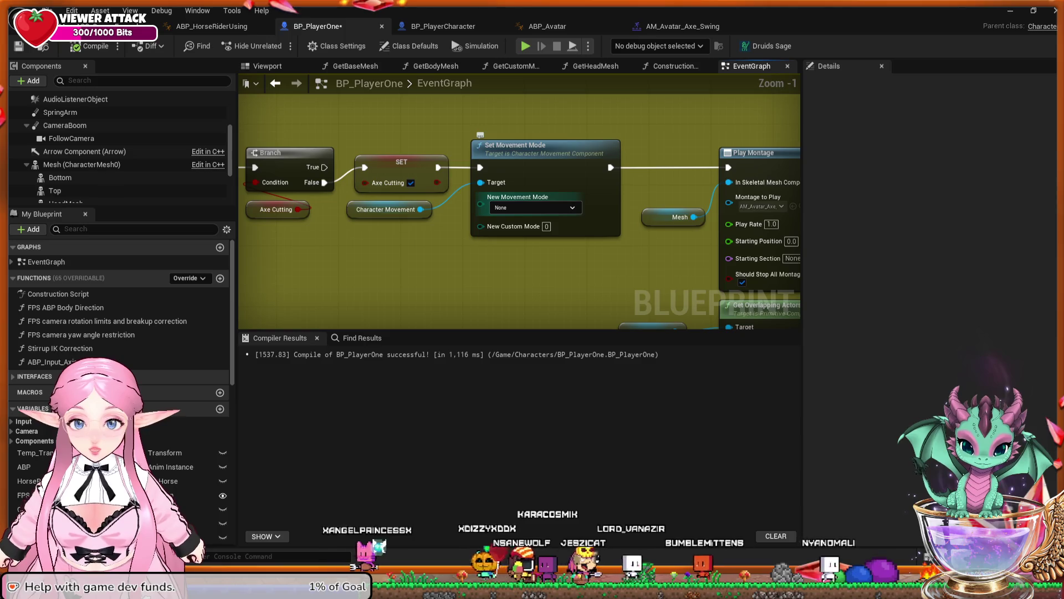
{"action": "left_click_drag", "start_coordinate": [776, 210], "coordinate": [270, 240]}
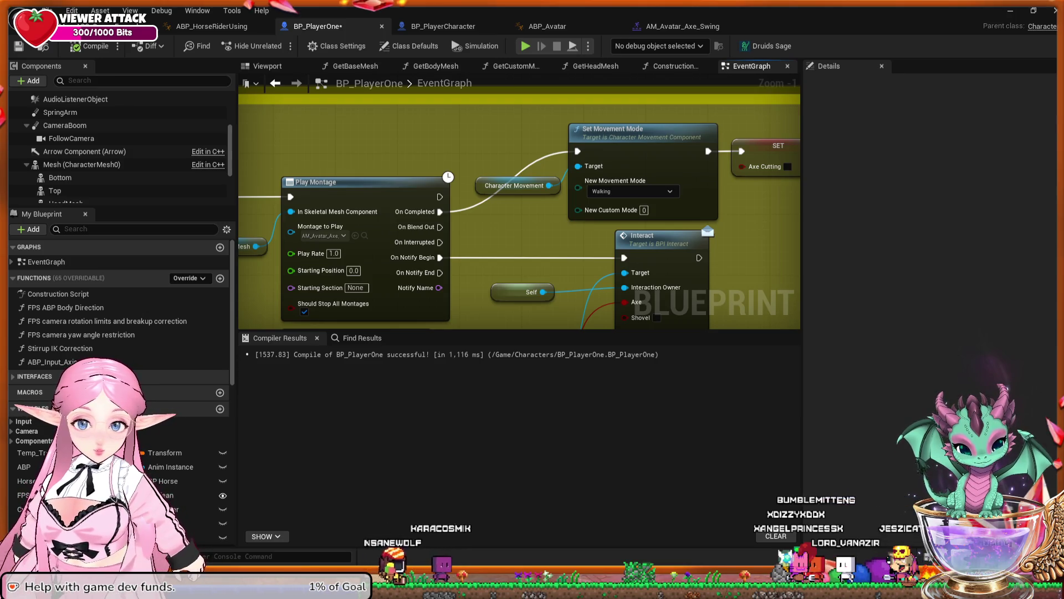
Survey the Base Interact Functionality graph: Actor Has Tag checks, Branch, SET and interact Play Montage nodes
{"action": "scroll", "coordinate": [333, 203], "scroll_direction": "down", "scroll_amount": 9}
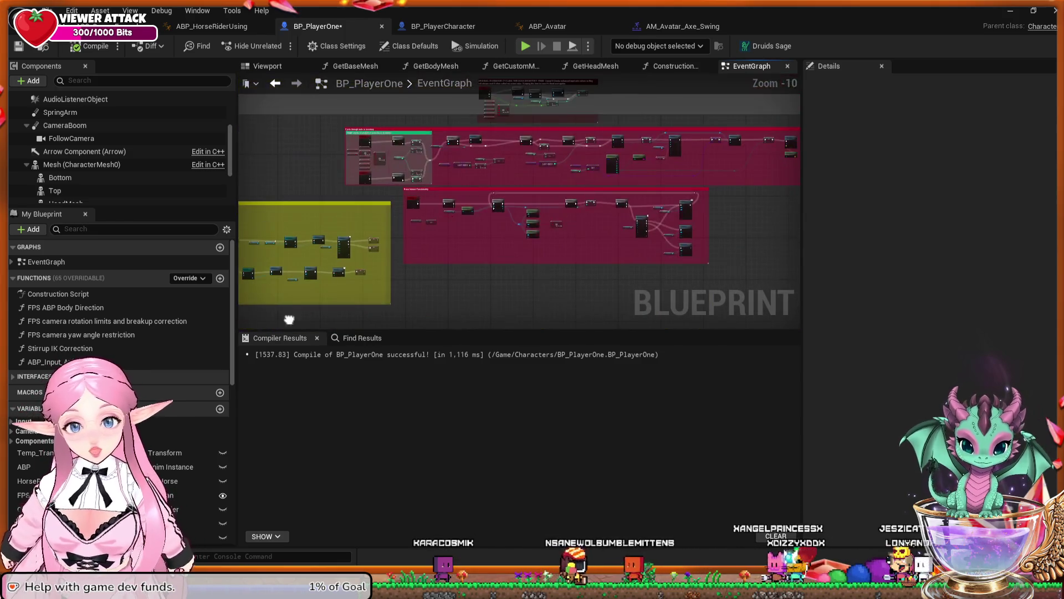
{"action": "scroll", "coordinate": [403, 145], "scroll_direction": "up", "scroll_amount": 7}
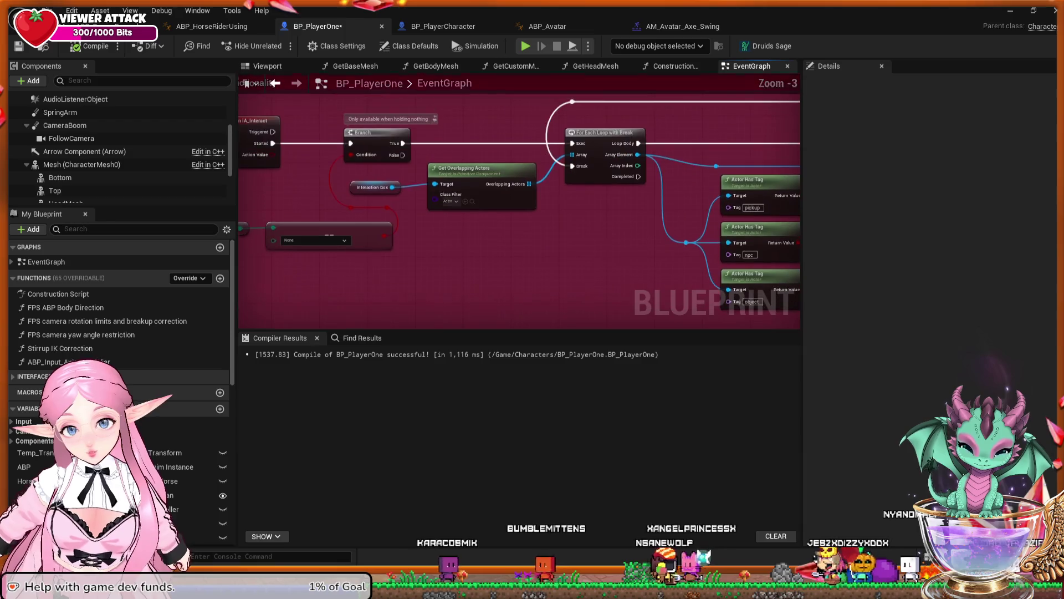
{"action": "mouse_move", "coordinate": [454, 277]}
{"action": "left_mouse_down"}
{"action": "mouse_move", "coordinate": [499, 316]}
{"action": "mouse_move", "coordinate": [546, 324]}
{"action": "left_mouse_up"}
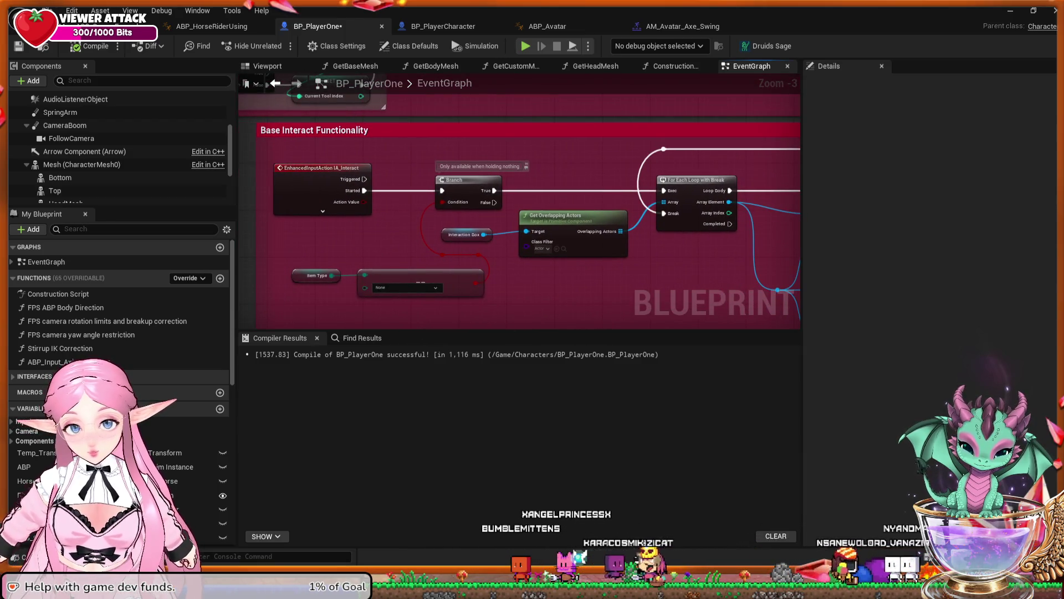
{"action": "mouse_move", "coordinate": [720, 271]}
{"action": "left_mouse_down"}
{"action": "mouse_move", "coordinate": [615, 265]}
{"action": "mouse_move", "coordinate": [487, 225]}
{"action": "mouse_move", "coordinate": [271, 235]}
{"action": "left_mouse_up"}
{"action": "left_click_drag", "start_coordinate": [582, 237], "coordinate": [354, 224]}
{"action": "mouse_move", "coordinate": [538, 201]}
{"action": "left_mouse_down"}
{"action": "mouse_move", "coordinate": [370, 198]}
{"action": "mouse_move", "coordinate": [344, 158]}
{"action": "left_mouse_up"}
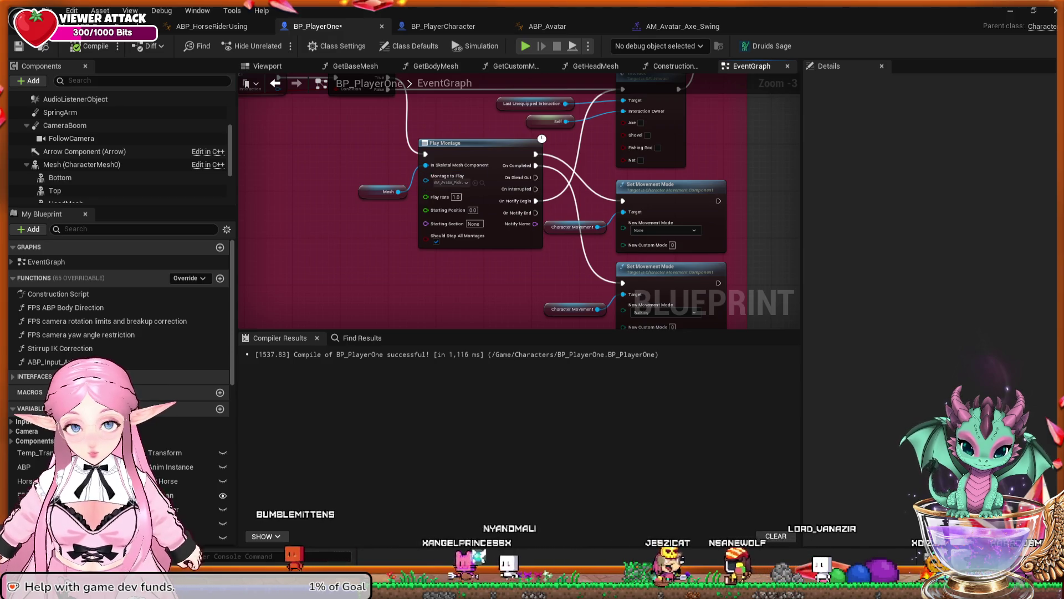
{"action": "left_click_drag", "start_coordinate": [344, 157], "coordinate": [338, 131]}
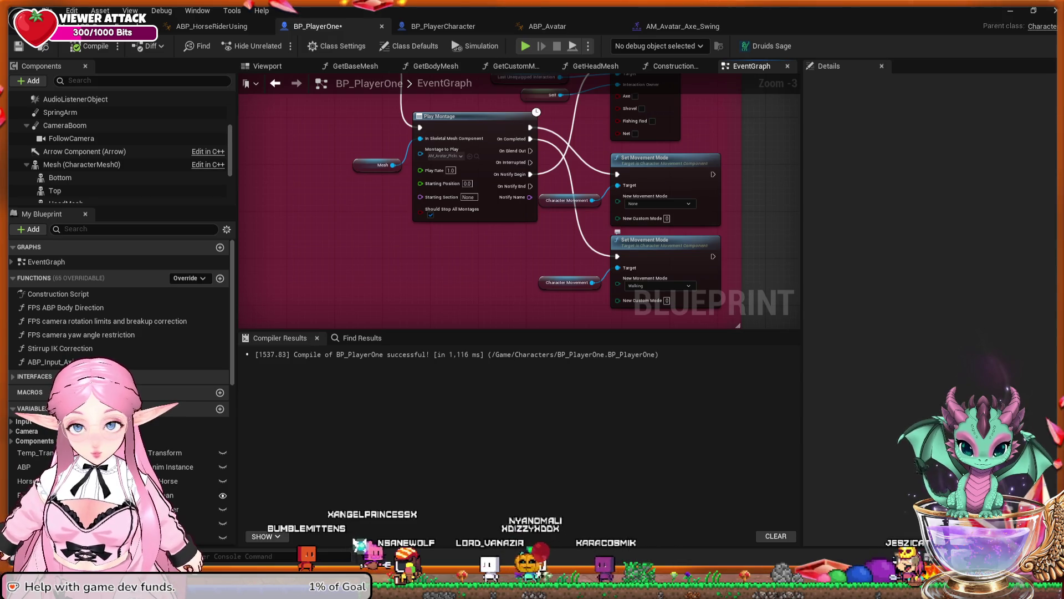
{"action": "scroll", "coordinate": [527, 205], "scroll_direction": "up", "scroll_amount": 1}
{"action": "left_click_drag", "start_coordinate": [499, 233], "coordinate": [496, 258]}
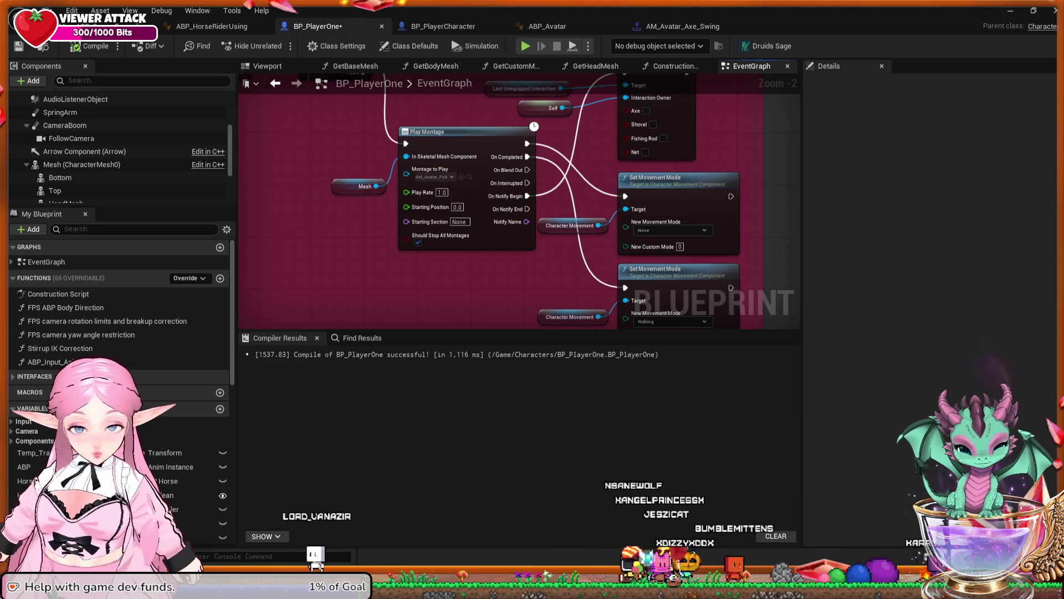
{"action": "scroll", "coordinate": [681, 138], "scroll_direction": "down", "scroll_amount": 2}
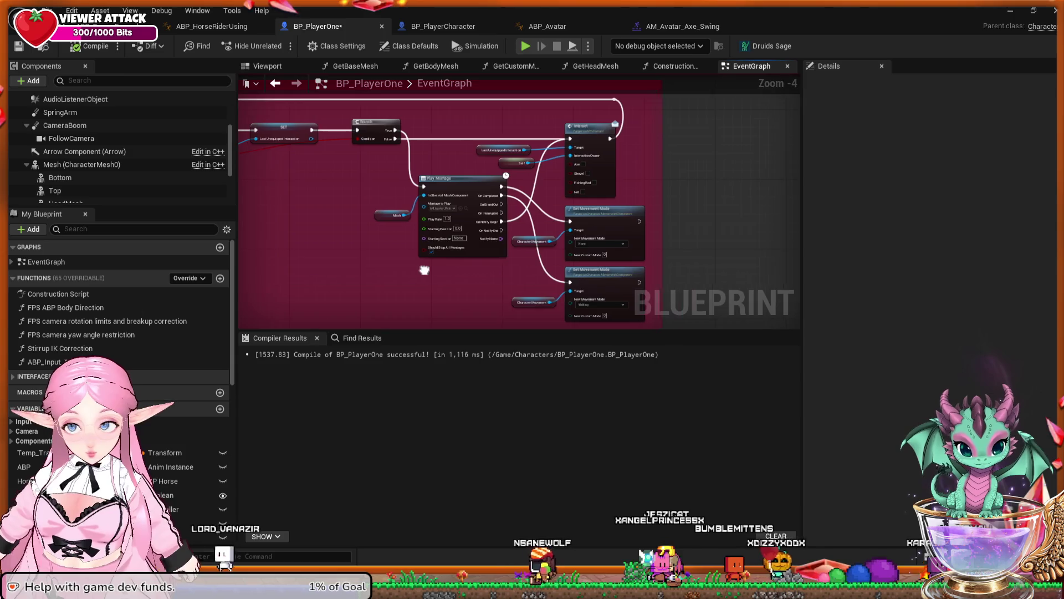
{"action": "scroll", "coordinate": [580, 254], "scroll_direction": "down", "scroll_amount": 2}
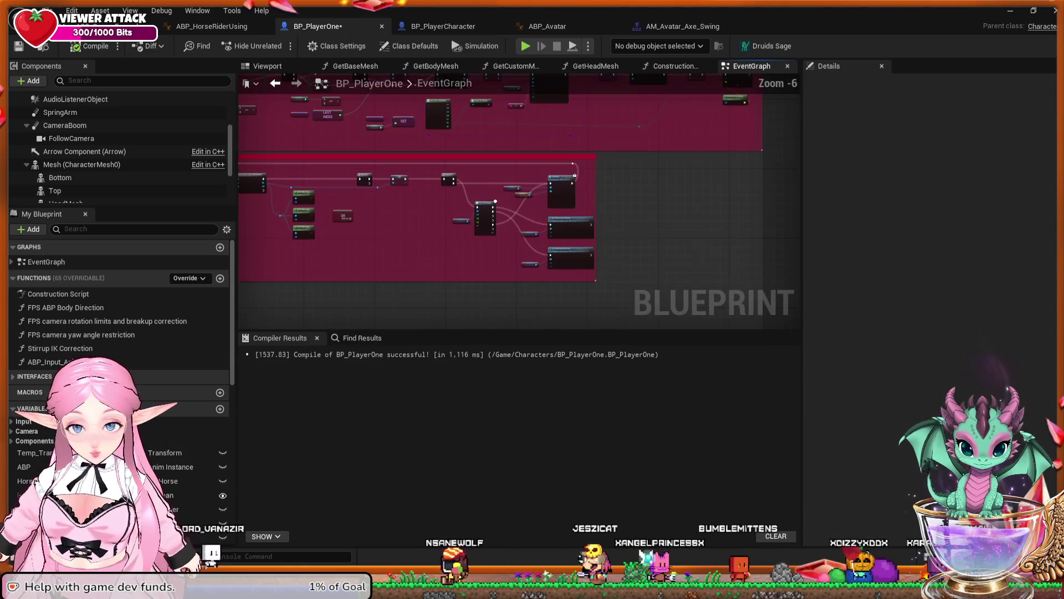
{"action": "mouse_move", "coordinate": [580, 255]}
{"action": "left_mouse_down"}
{"action": "mouse_move", "coordinate": [530, 278]}
{"action": "mouse_move", "coordinate": [540, 318]}
{"action": "left_mouse_up"}
{"action": "scroll", "coordinate": [529, 286], "scroll_direction": "up", "scroll_amount": 1}
In AXE CUTTING, rewire Set Movement Mode's execution output into Play Montage, then return to the level editor
{"action": "mouse_move", "coordinate": [528, 255]}
{"action": "left_mouse_down"}
{"action": "mouse_move", "coordinate": [528, 285]}
{"action": "mouse_move", "coordinate": [498, 183]}
{"action": "mouse_move", "coordinate": [477, 237]}
{"action": "mouse_move", "coordinate": [390, 45]}
{"action": "left_mouse_up"}
{"action": "left_click_drag", "start_coordinate": [477, 233], "coordinate": [516, 27]}
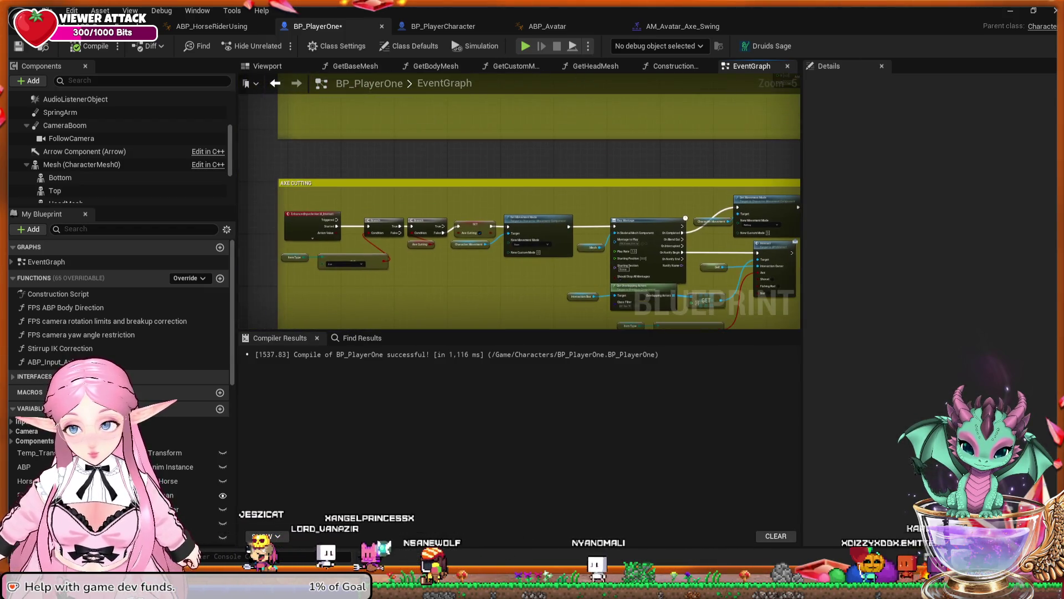
{"action": "scroll", "coordinate": [674, 277], "scroll_direction": "up", "scroll_amount": 2}
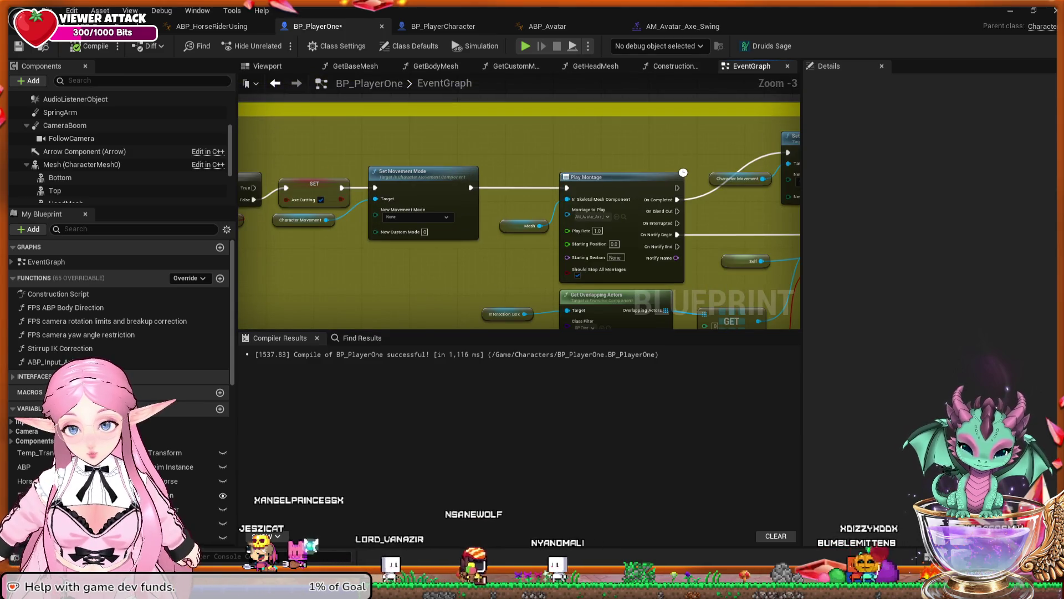
{"action": "left_click_drag", "start_coordinate": [519, 159], "coordinate": [473, 157]}
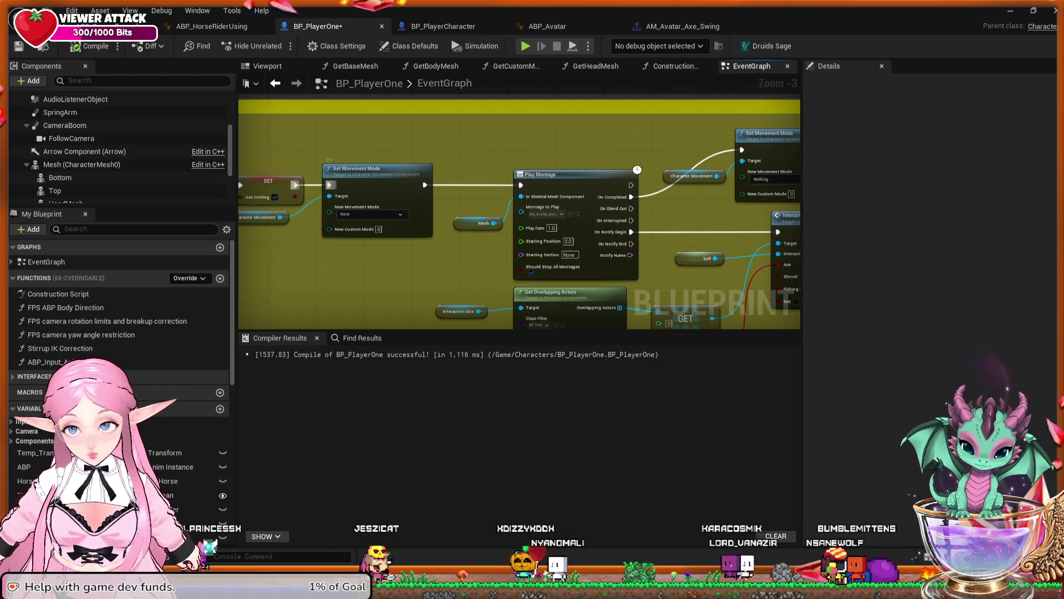
{"action": "left_click_drag", "start_coordinate": [520, 185], "coordinate": [489, 185]}
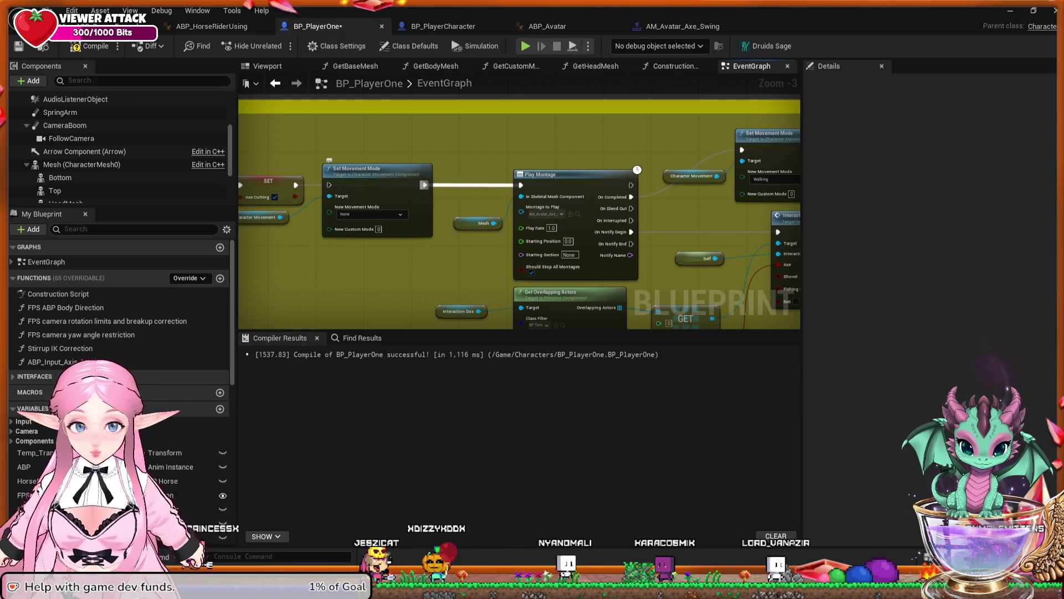
{"action": "left_click_drag", "start_coordinate": [514, 185], "coordinate": [520, 184]}
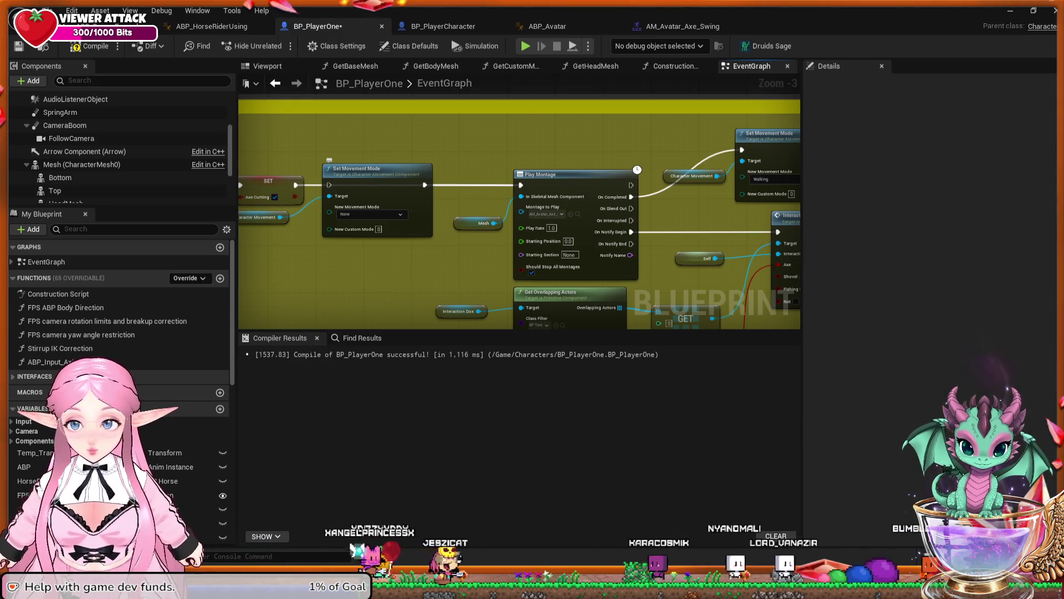
{"action": "left_click_drag", "start_coordinate": [631, 184], "coordinate": [742, 150]}
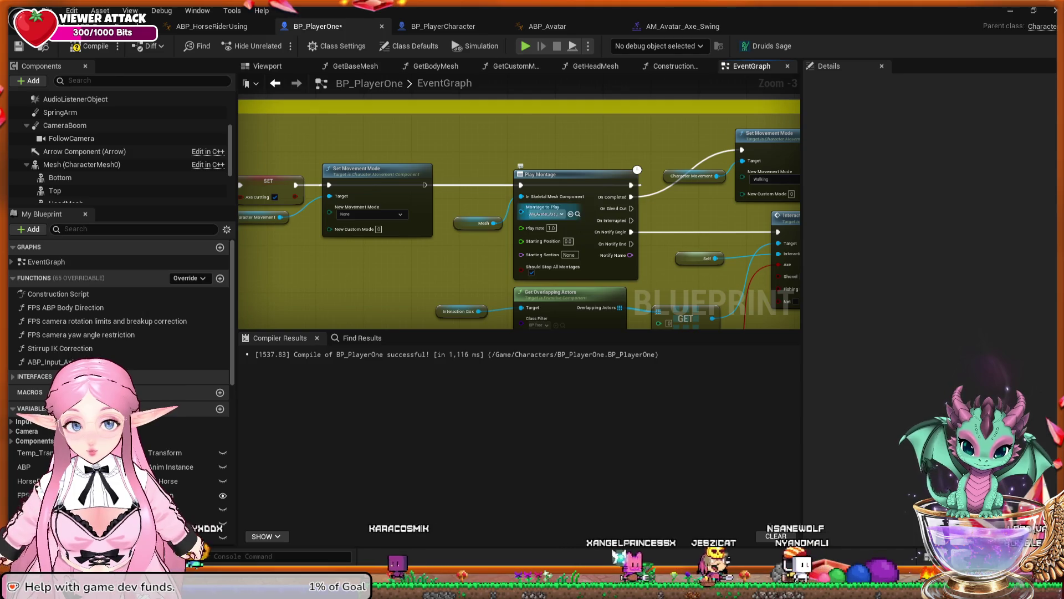
{"action": "mouse_move", "coordinate": [329, 181]}
{"action": "left_mouse_down"}
{"action": "mouse_move", "coordinate": [410, 207]}
{"action": "mouse_move", "coordinate": [639, 207]}
{"action": "left_mouse_up"}
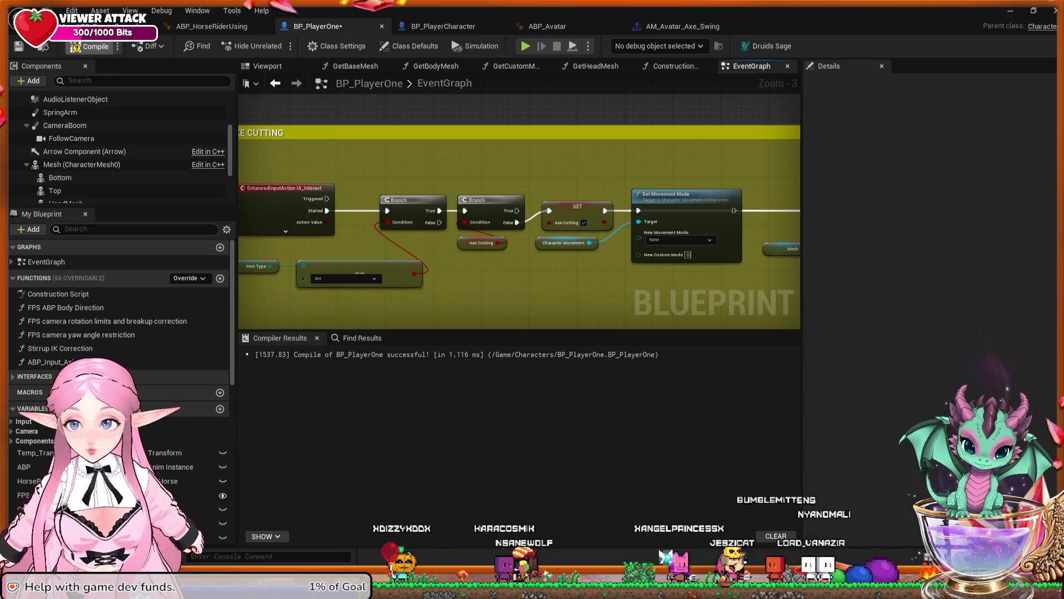
{"action": "key", "text": "alt+Tab"}
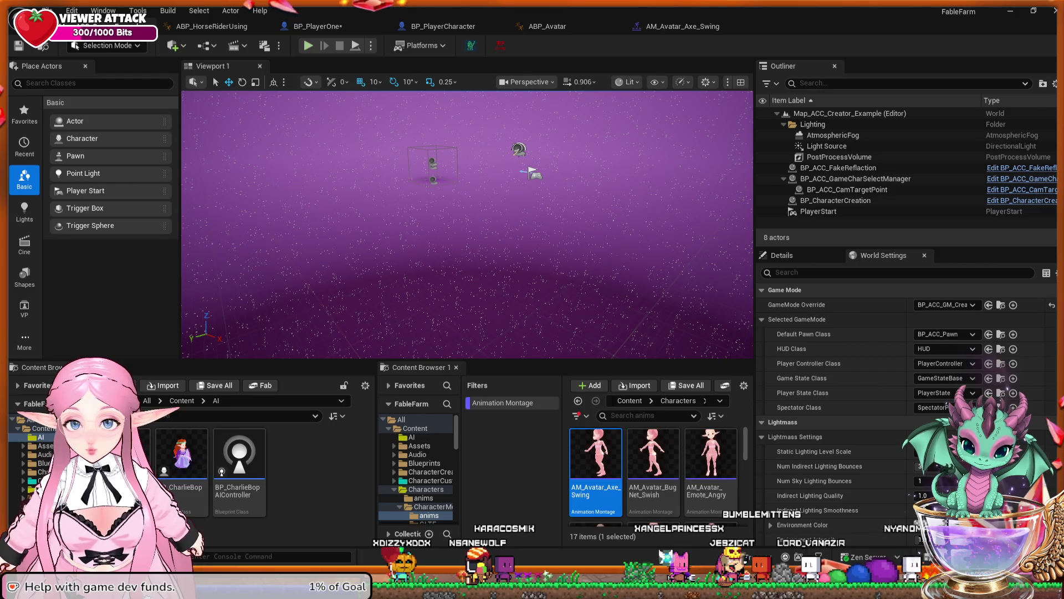
Play as server, walk around the house and garden, stop, and reopen BP_PlayerOne
{"action": "key", "text": "alt+p"}
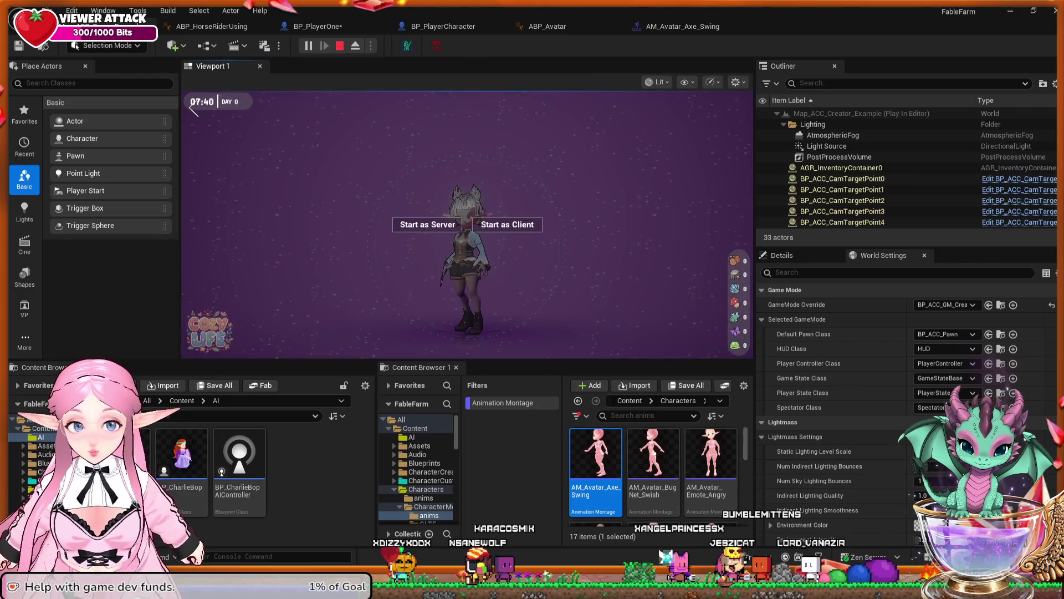
{"action": "left_click", "coordinate": [428, 224]}
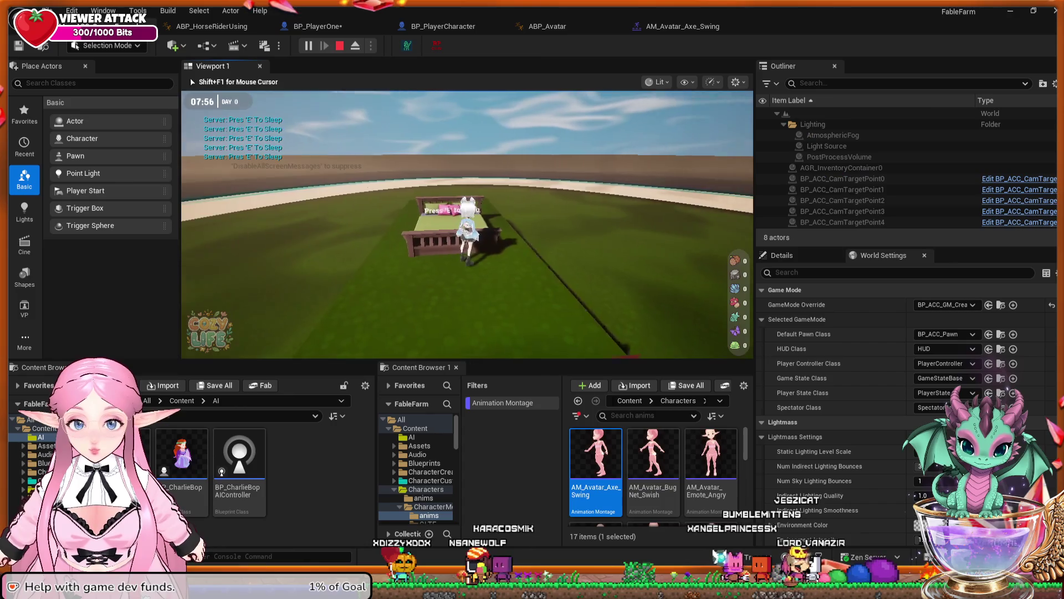
{"action": "key", "text": "w"}
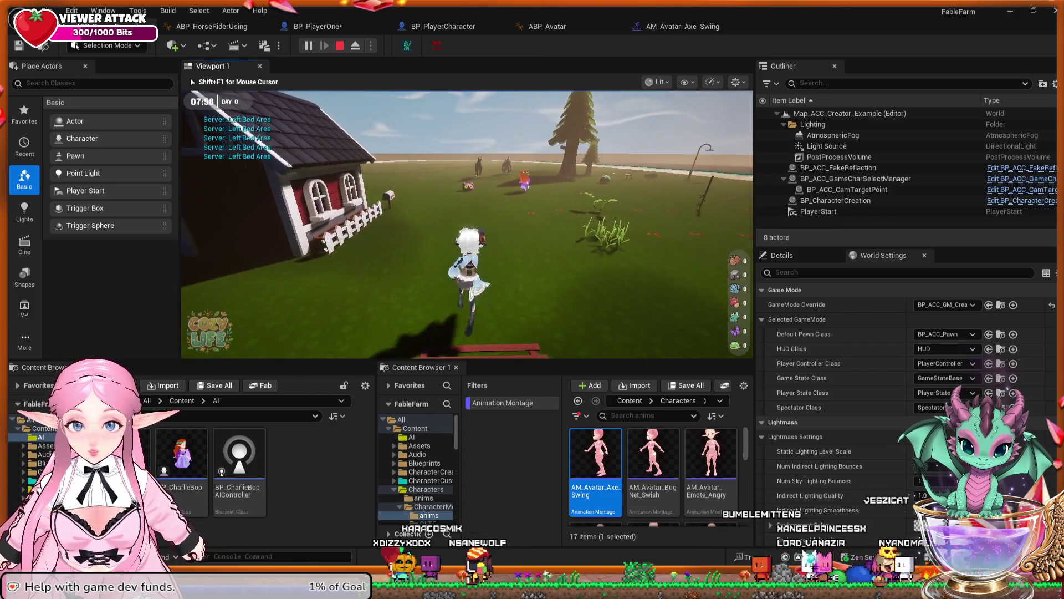
{"action": "key", "text": "w"}
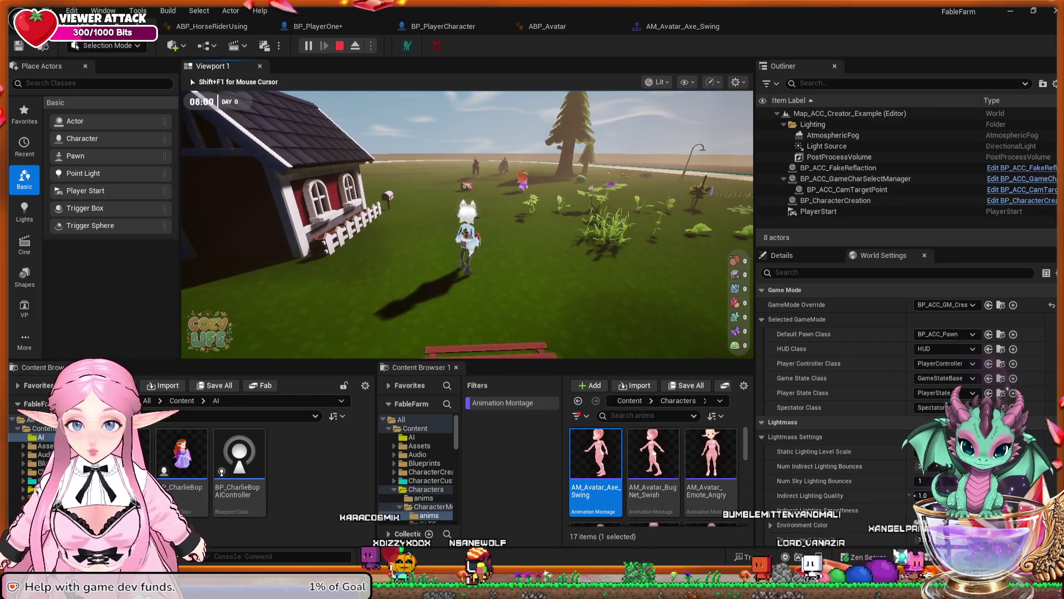
{"action": "key", "text": "w"}
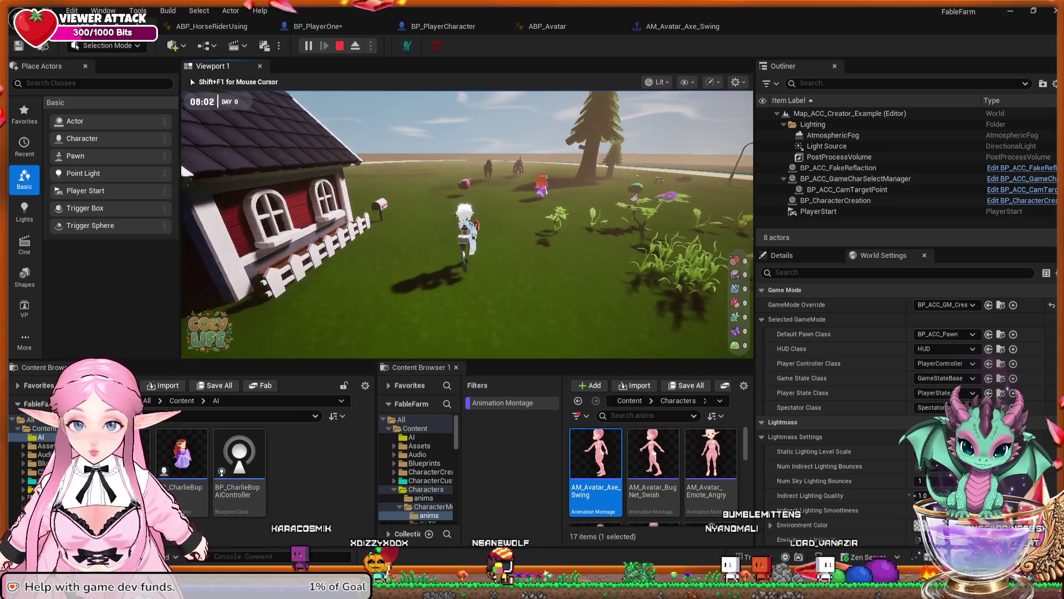
{"action": "key", "text": "w"}
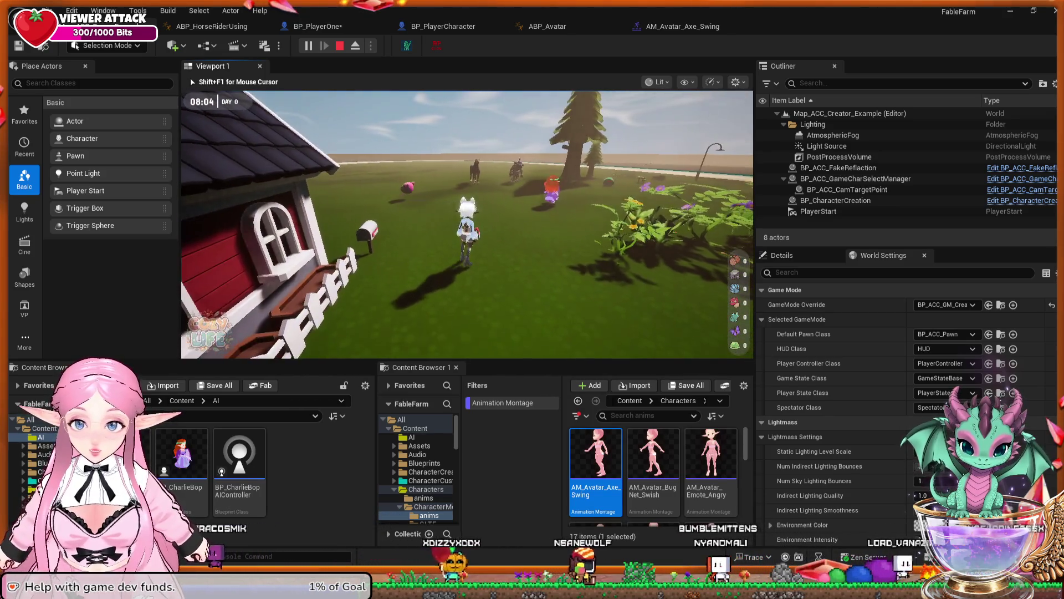
{"action": "key", "text": "w"}
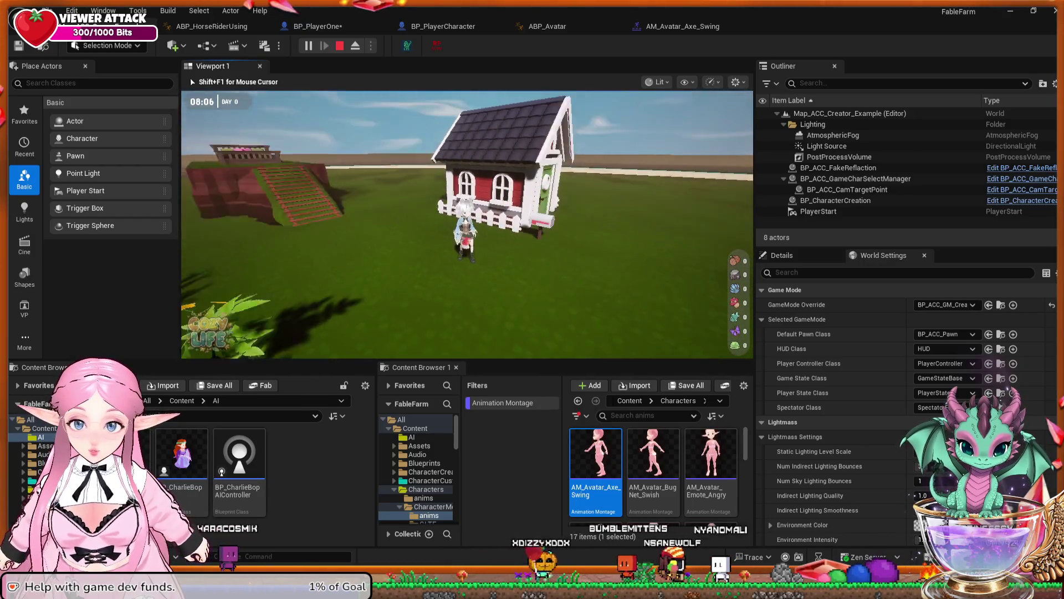
{"action": "key", "text": "w"}
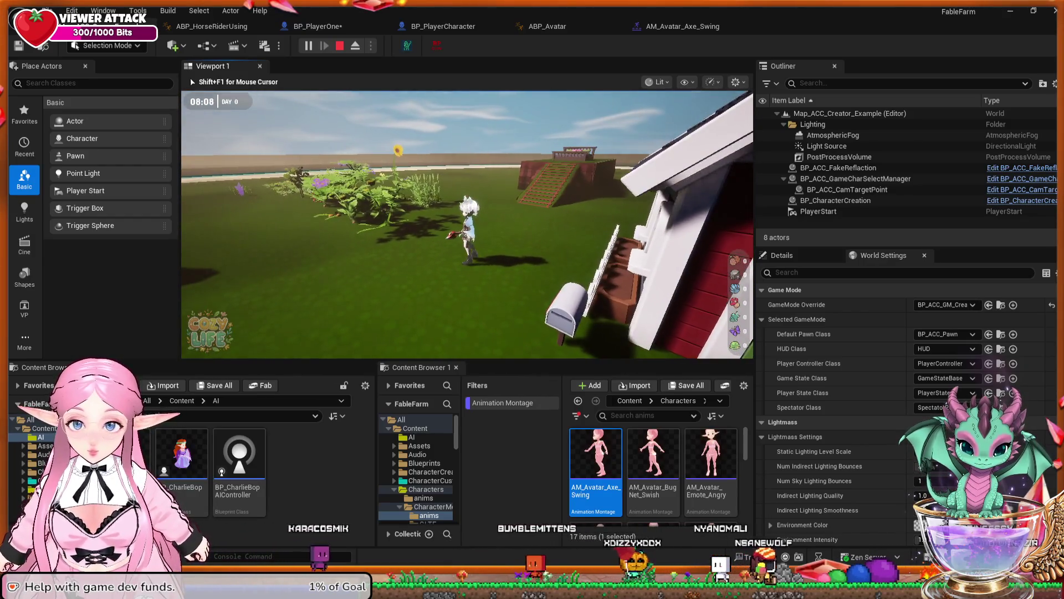
{"action": "key", "text": "w"}
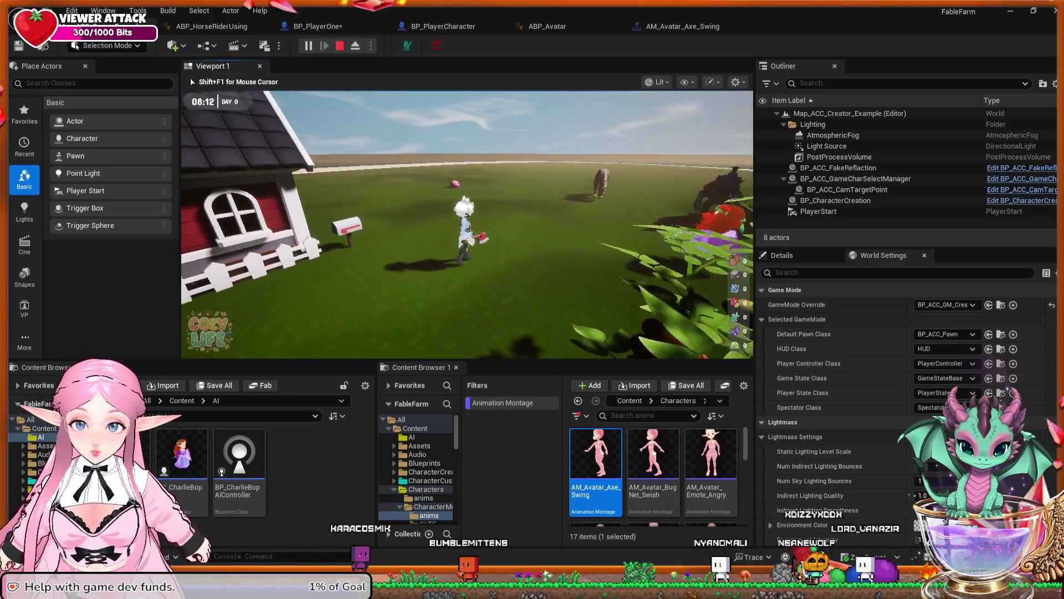
{"action": "key", "text": "Escape"}
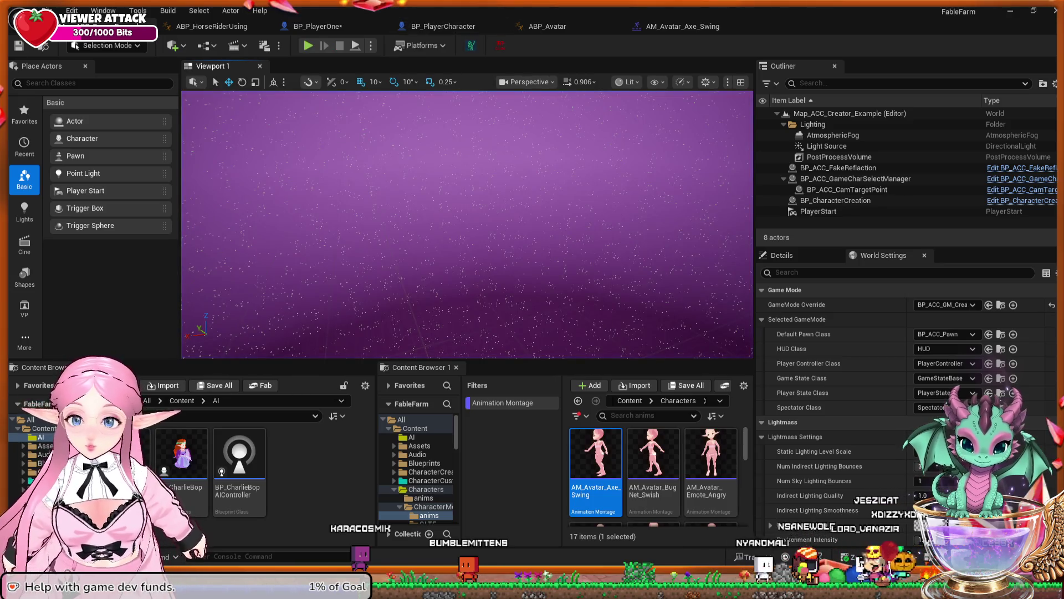
{"action": "left_click", "coordinate": [318, 26]}
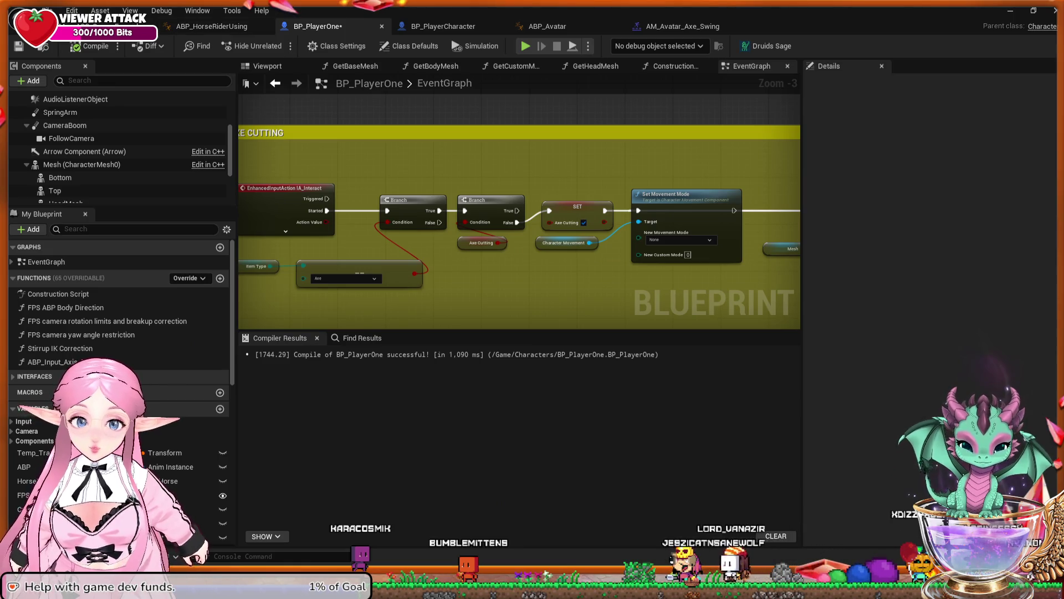
Inspect the Play Montage node's Mesh input, then switch to ABP_HorseRiderUsing
{"action": "left_click_drag", "start_coordinate": [610, 233], "coordinate": [434, 217]}
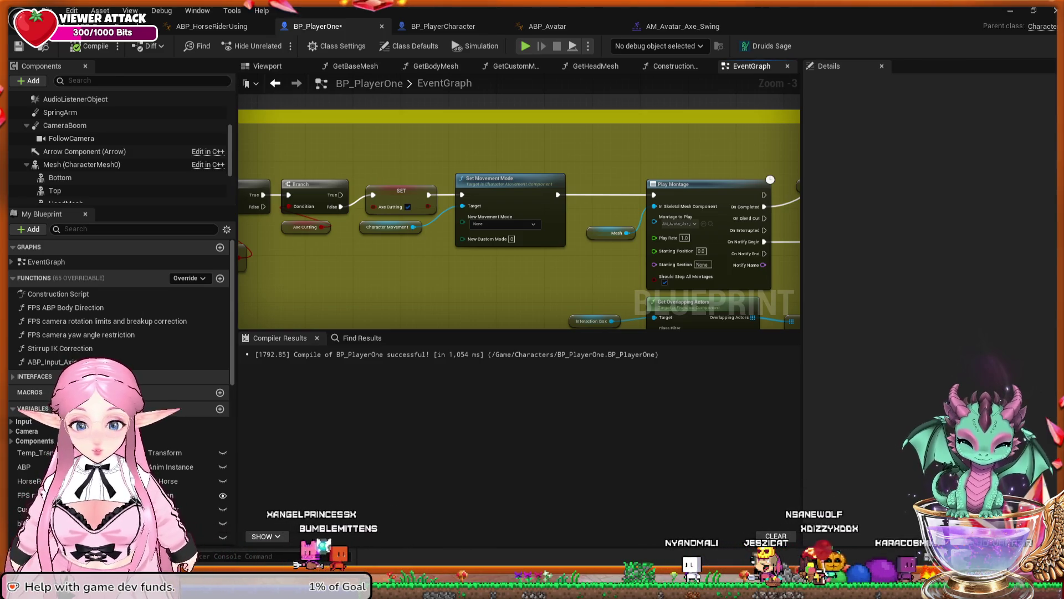
{"action": "left_click_drag", "start_coordinate": [603, 273], "coordinate": [528, 231]}
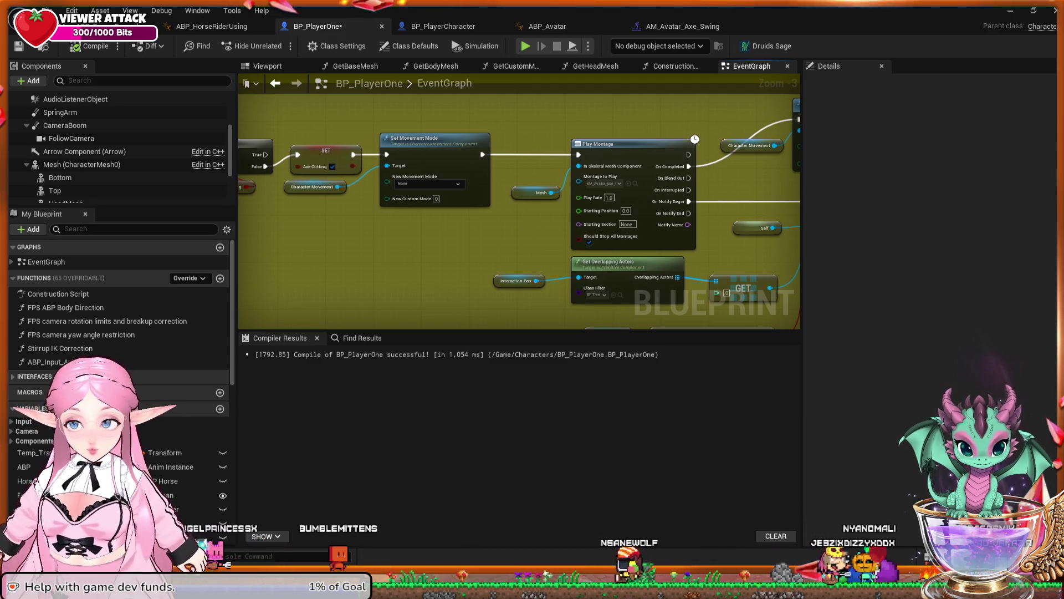
{"action": "left_click", "coordinate": [211, 26]}
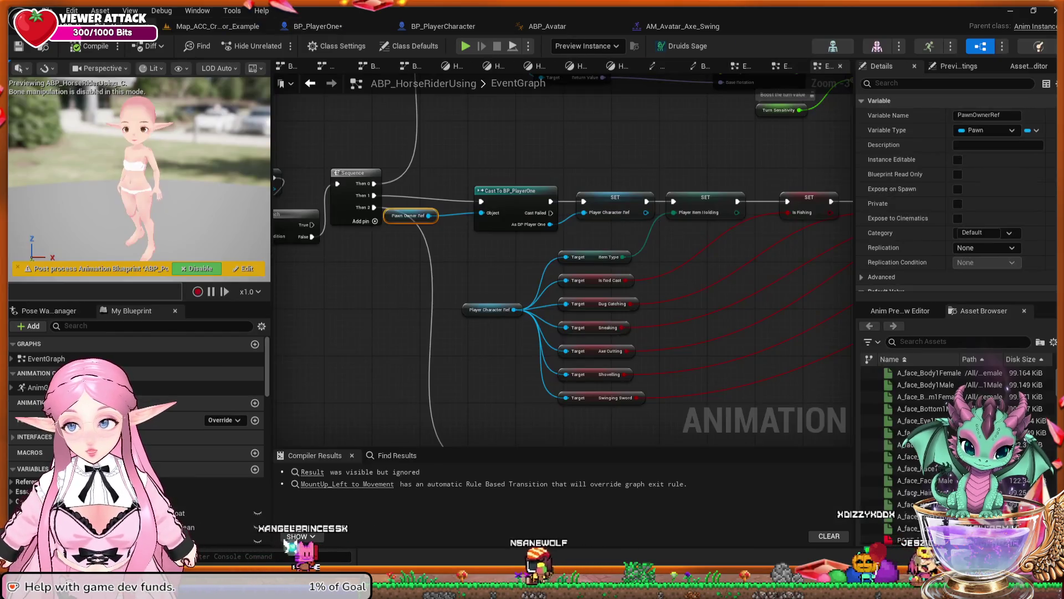
{"action": "mouse_move", "coordinate": [555, 333]}
{"action": "left_mouse_down"}
{"action": "mouse_move", "coordinate": [532, 327]}
{"action": "mouse_move", "coordinate": [637, 360]}
{"action": "mouse_move", "coordinate": [767, 329]}
{"action": "left_mouse_up"}
{"action": "left_click_drag", "start_coordinate": [332, 222], "coordinate": [547, 286]}
{"action": "mouse_move", "coordinate": [410, 291]}
{"action": "left_mouse_down"}
{"action": "mouse_move", "coordinate": [570, 317]}
{"action": "mouse_move", "coordinate": [501, 314]}
{"action": "left_mouse_up"}
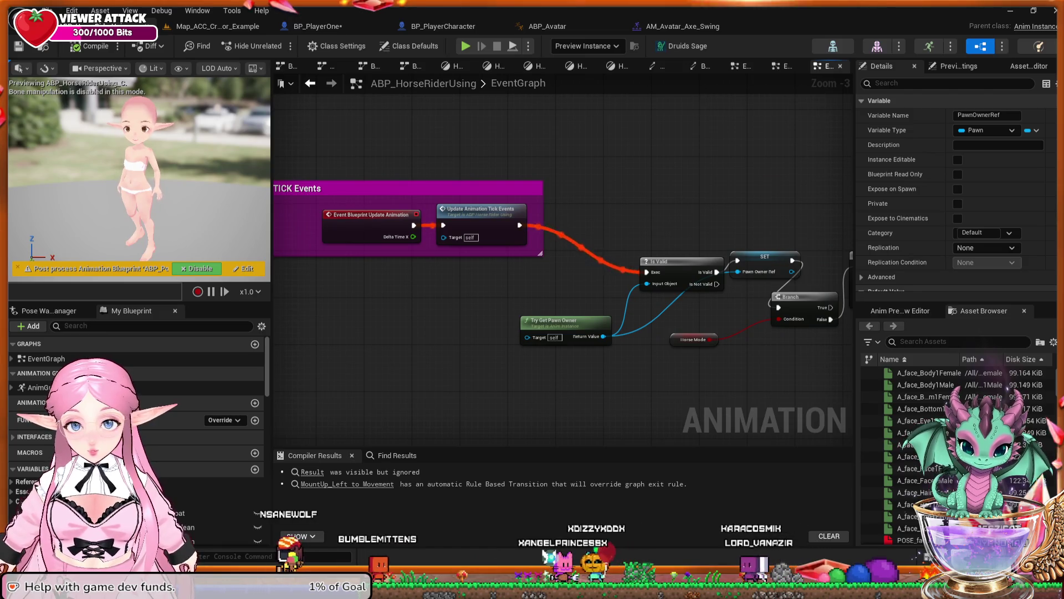
{"action": "mouse_move", "coordinate": [669, 314]}
{"action": "left_mouse_down"}
{"action": "mouse_move", "coordinate": [528, 280]}
{"action": "mouse_move", "coordinate": [369, 280]}
{"action": "left_mouse_up"}
{"action": "mouse_move", "coordinate": [713, 174]}
{"action": "left_mouse_down"}
{"action": "mouse_move", "coordinate": [537, 285]}
{"action": "mouse_move", "coordinate": [471, 283]}
{"action": "mouse_move", "coordinate": [490, 139]}
{"action": "left_mouse_up"}
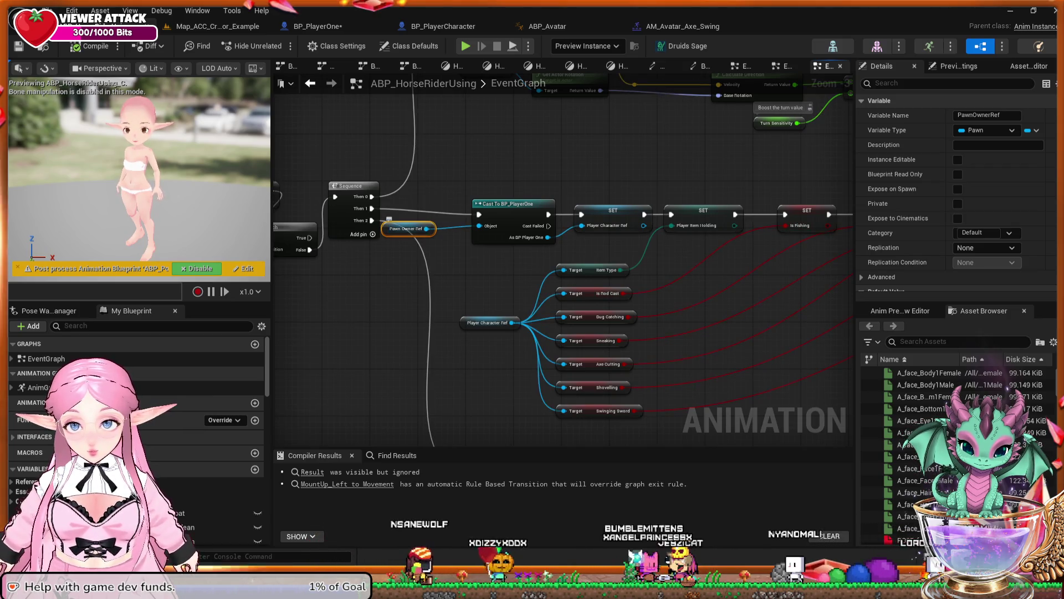
{"action": "mouse_move", "coordinate": [482, 297]}
{"action": "left_mouse_down"}
{"action": "mouse_move", "coordinate": [436, 271]}
{"action": "mouse_move", "coordinate": [417, 211]}
{"action": "mouse_move", "coordinate": [331, 255]}
{"action": "left_mouse_up"}
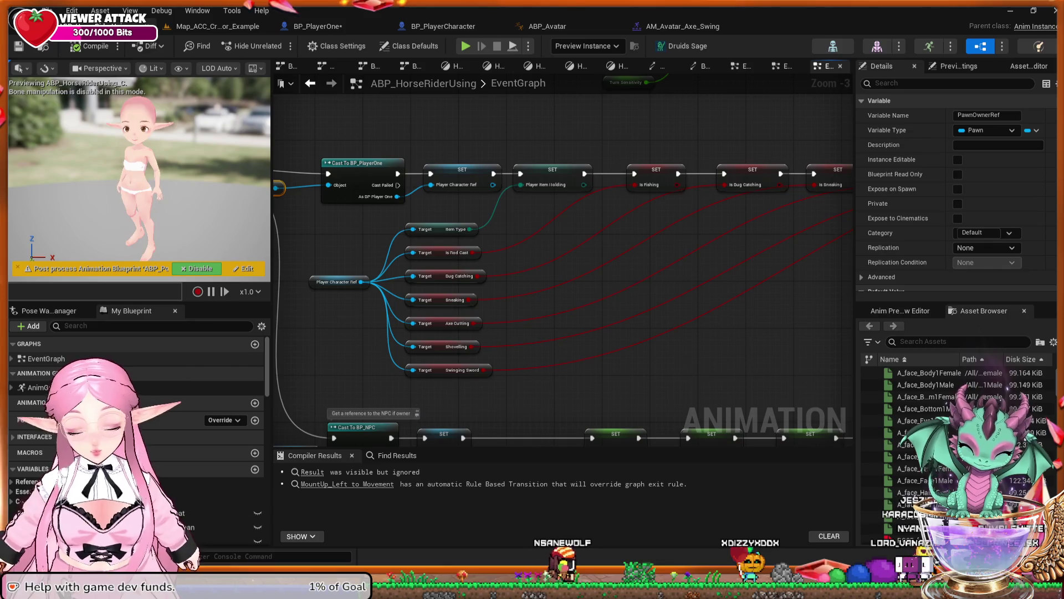
{"action": "left_click", "coordinate": [38, 387]}
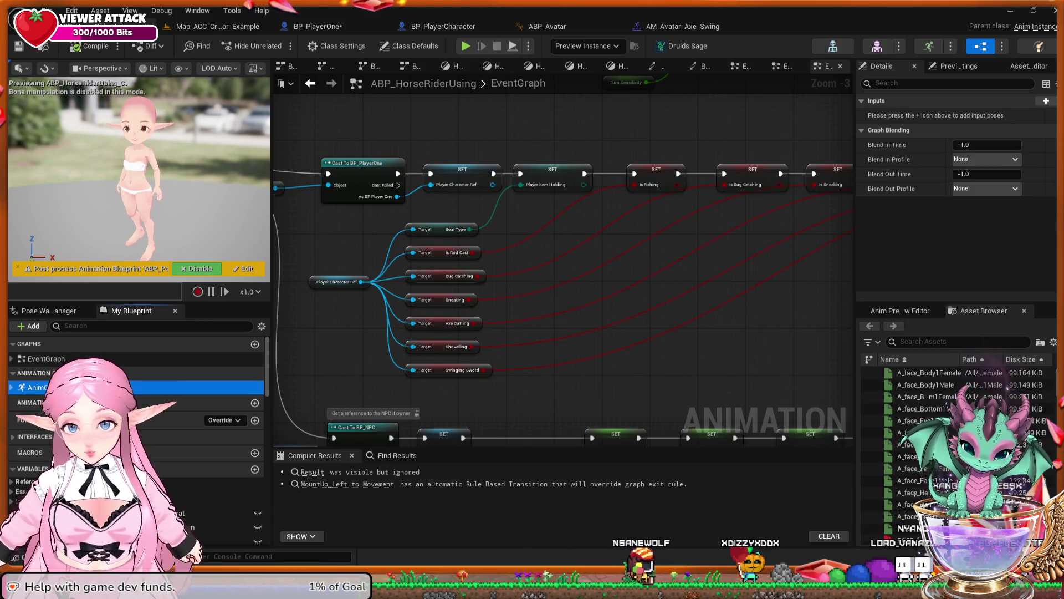
{"action": "double_click", "coordinate": [39, 386]}
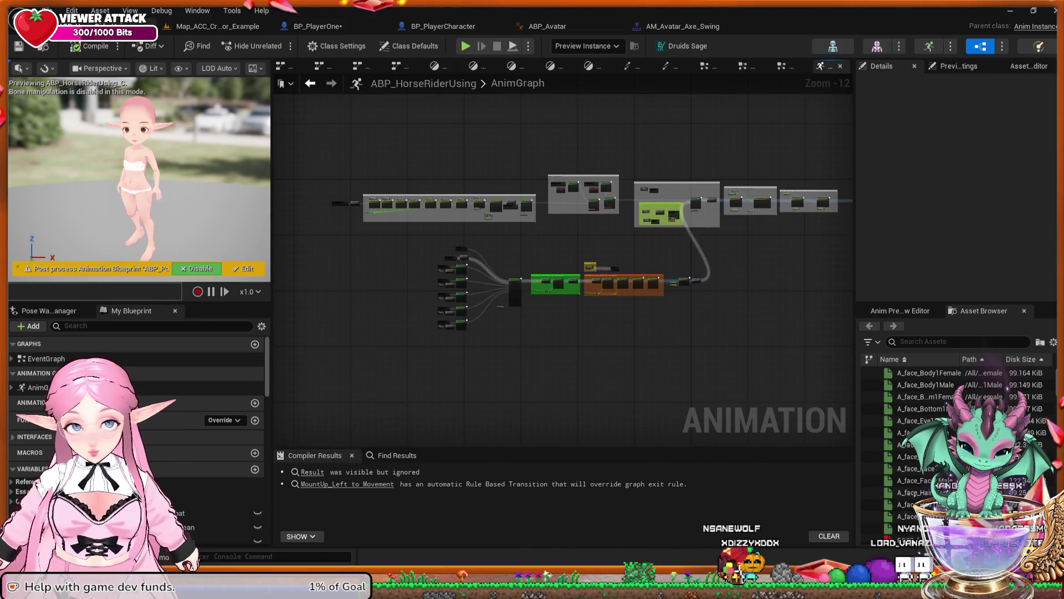
Pan the AnimGraph past Body Rotations, Toggle Hat Equip, Core Animation Pass and the Rider IK nodes
{"action": "scroll", "coordinate": [694, 194], "scroll_direction": "up", "scroll_amount": 4}
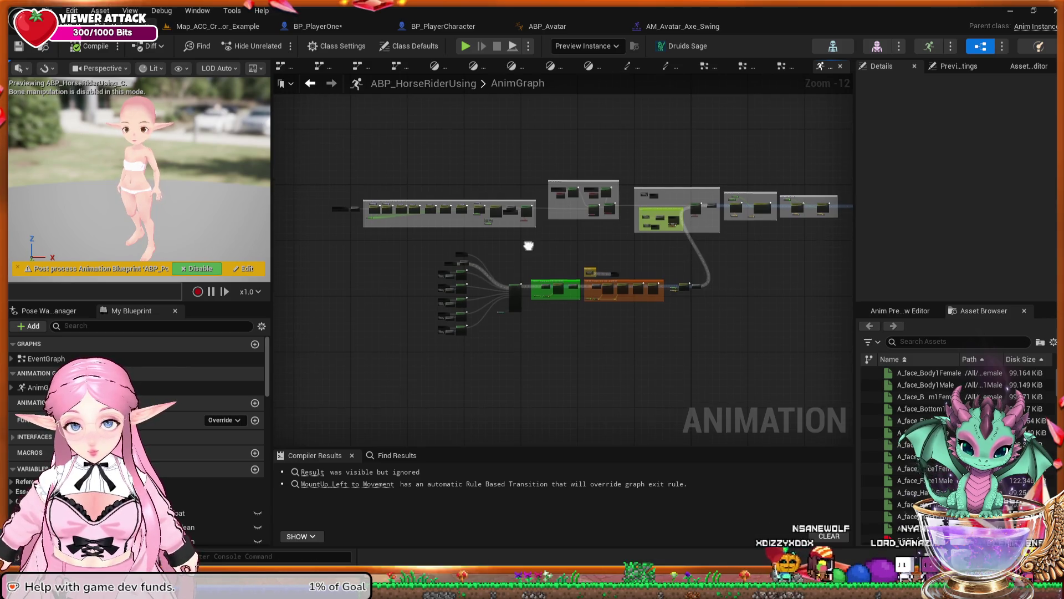
{"action": "scroll", "coordinate": [634, 168], "scroll_direction": "up", "scroll_amount": 3}
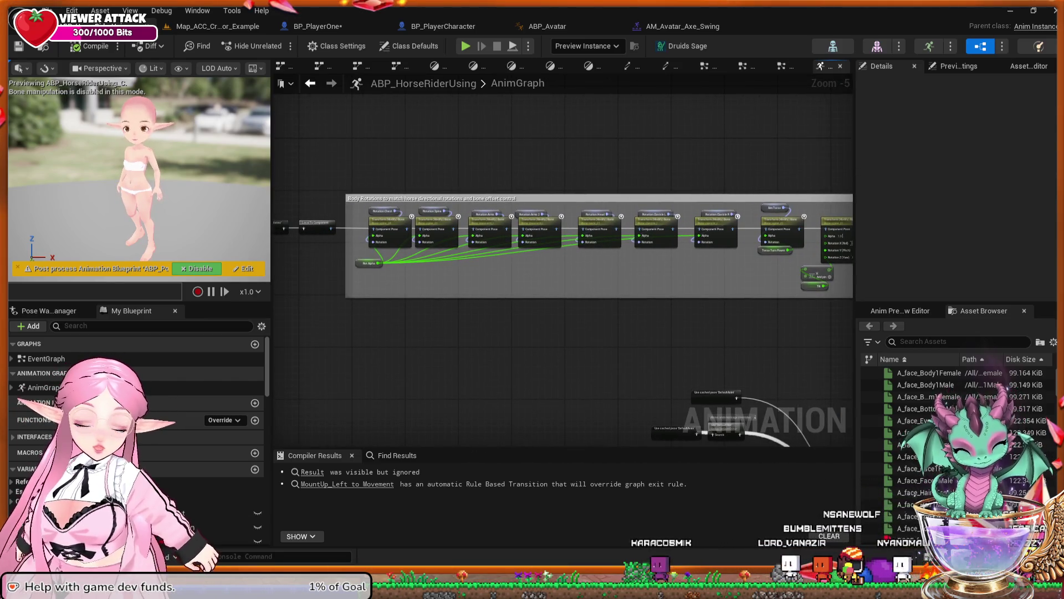
{"action": "mouse_move", "coordinate": [723, 328]}
{"action": "left_mouse_down"}
{"action": "mouse_move", "coordinate": [810, 328]}
{"action": "mouse_move", "coordinate": [471, 319]}
{"action": "left_mouse_up"}
{"action": "left_click_drag", "start_coordinate": [831, 315], "coordinate": [528, 322]}
{"action": "mouse_move", "coordinate": [676, 304]}
{"action": "left_mouse_down"}
{"action": "mouse_move", "coordinate": [439, 305]}
{"action": "mouse_move", "coordinate": [521, 278]}
{"action": "left_mouse_up"}
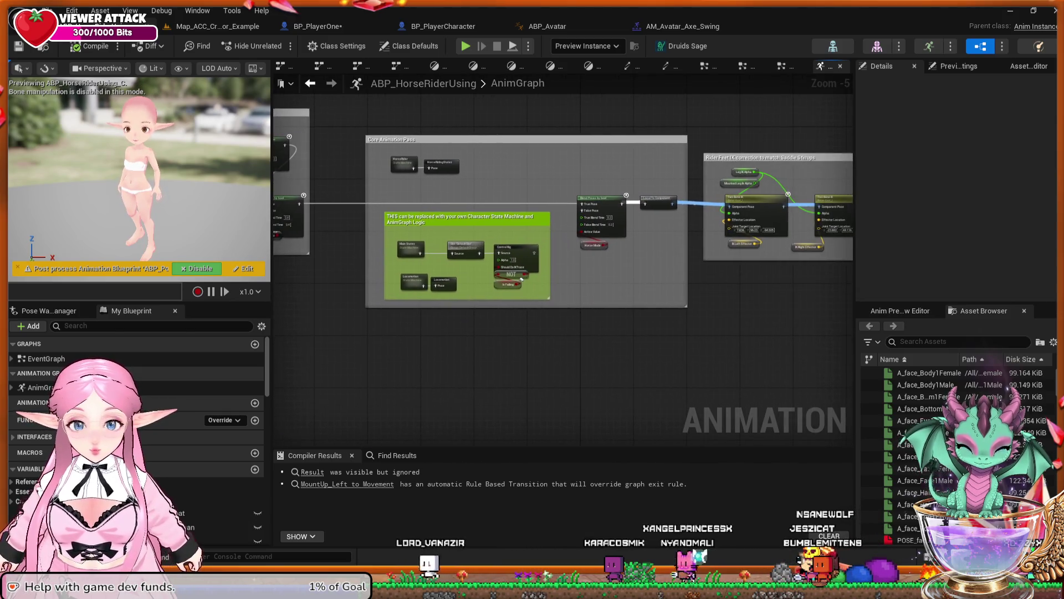
{"action": "scroll", "coordinate": [522, 278], "scroll_direction": "up", "scroll_amount": 2}
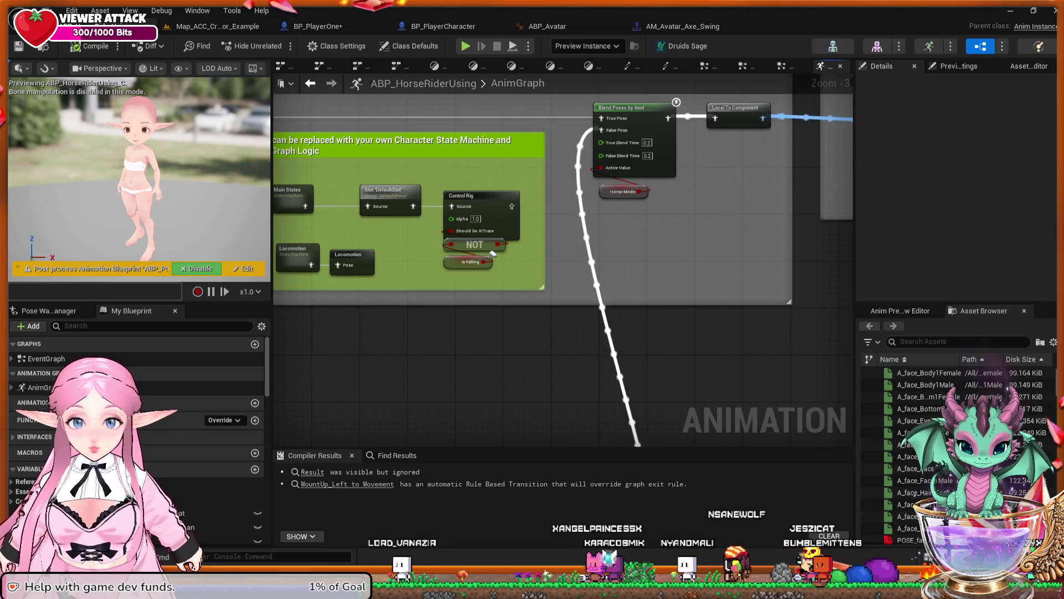
{"action": "left_click_drag", "start_coordinate": [771, 151], "coordinate": [438, 183]}
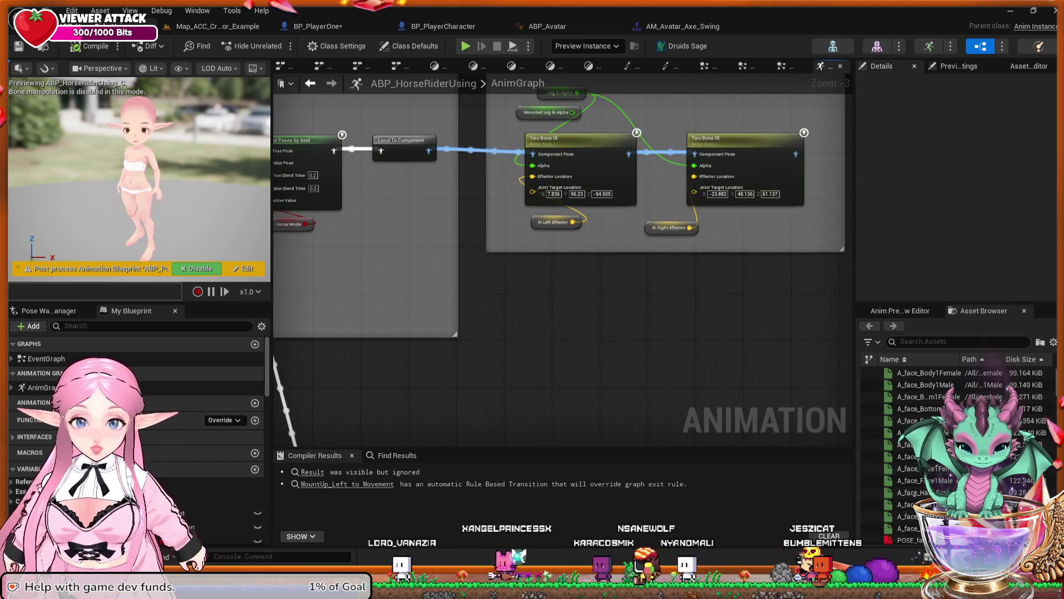
{"action": "mouse_move", "coordinate": [646, 278]}
{"action": "left_mouse_down"}
{"action": "mouse_move", "coordinate": [349, 273]}
{"action": "mouse_move", "coordinate": [654, 277]}
{"action": "left_mouse_up"}
Follow the pose wire back to Blend Poses by item type and its Layered blend per bone nodes
{"action": "left_click_drag", "start_coordinate": [410, 300], "coordinate": [585, 305]}
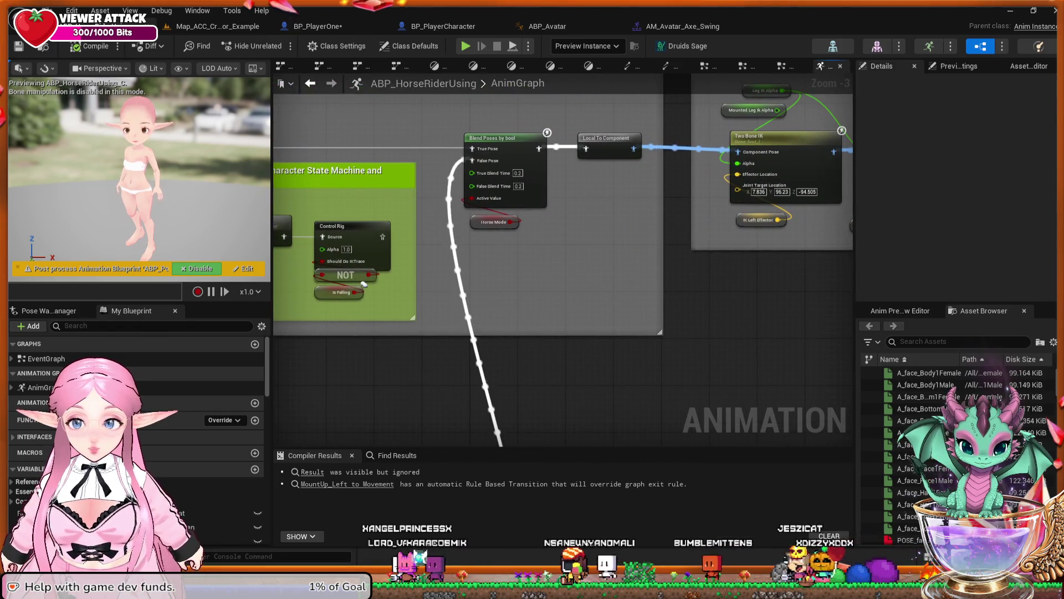
{"action": "mouse_move", "coordinate": [363, 283]}
{"action": "left_mouse_down"}
{"action": "mouse_move", "coordinate": [606, 188]}
{"action": "mouse_move", "coordinate": [620, 311]}
{"action": "mouse_move", "coordinate": [499, 233]}
{"action": "mouse_move", "coordinate": [699, 161]}
{"action": "left_mouse_up"}
{"action": "mouse_move", "coordinate": [311, 260]}
{"action": "left_mouse_down"}
{"action": "mouse_move", "coordinate": [505, 272]}
{"action": "mouse_move", "coordinate": [513, 292]}
{"action": "mouse_move", "coordinate": [677, 271]}
{"action": "left_mouse_up"}
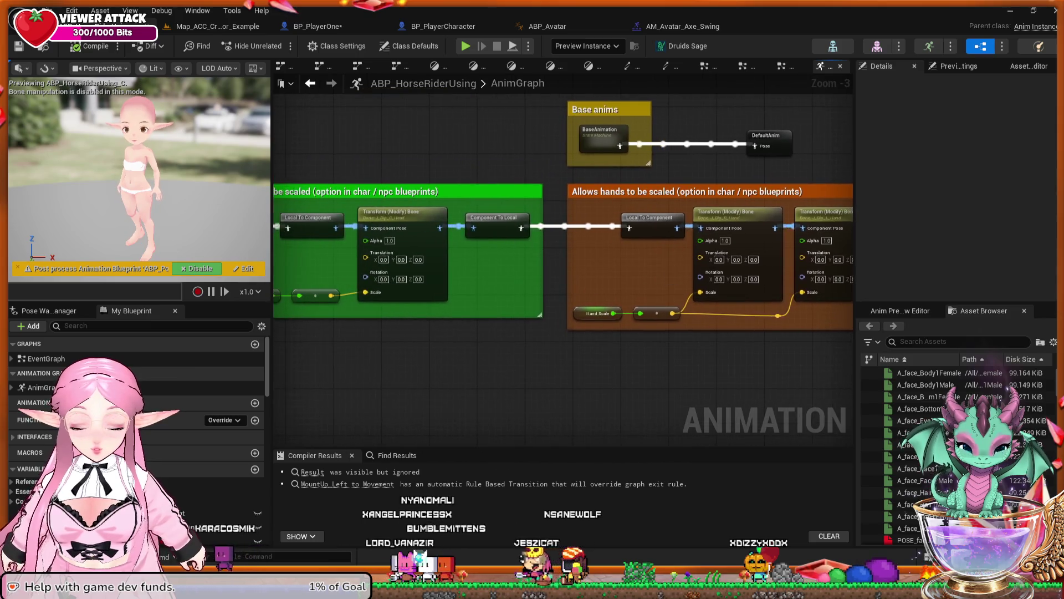
{"action": "left_click_drag", "start_coordinate": [388, 271], "coordinate": [616, 272]}
{"action": "left_click_drag", "start_coordinate": [388, 250], "coordinate": [537, 244]}
{"action": "left_click_drag", "start_coordinate": [449, 210], "coordinate": [485, 216]}
{"action": "mouse_move", "coordinate": [534, 270]}
{"action": "left_mouse_down"}
{"action": "mouse_move", "coordinate": [610, 255]}
{"action": "mouse_move", "coordinate": [723, 262]}
{"action": "left_mouse_up"}
{"action": "left_click_drag", "start_coordinate": [554, 249], "coordinate": [686, 325]}
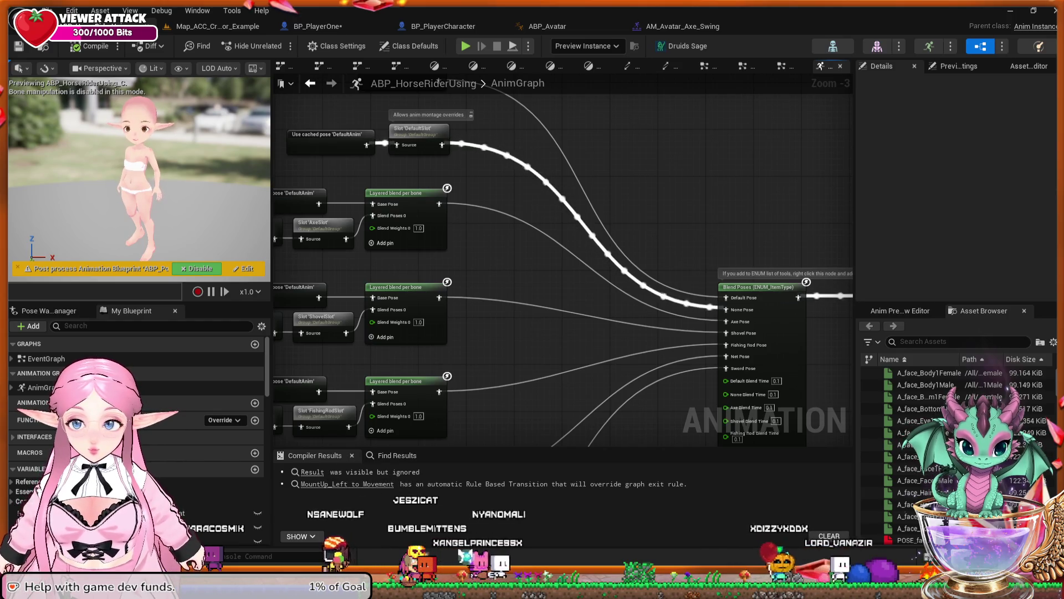
{"action": "left_click_drag", "start_coordinate": [585, 293], "coordinate": [590, 278]}
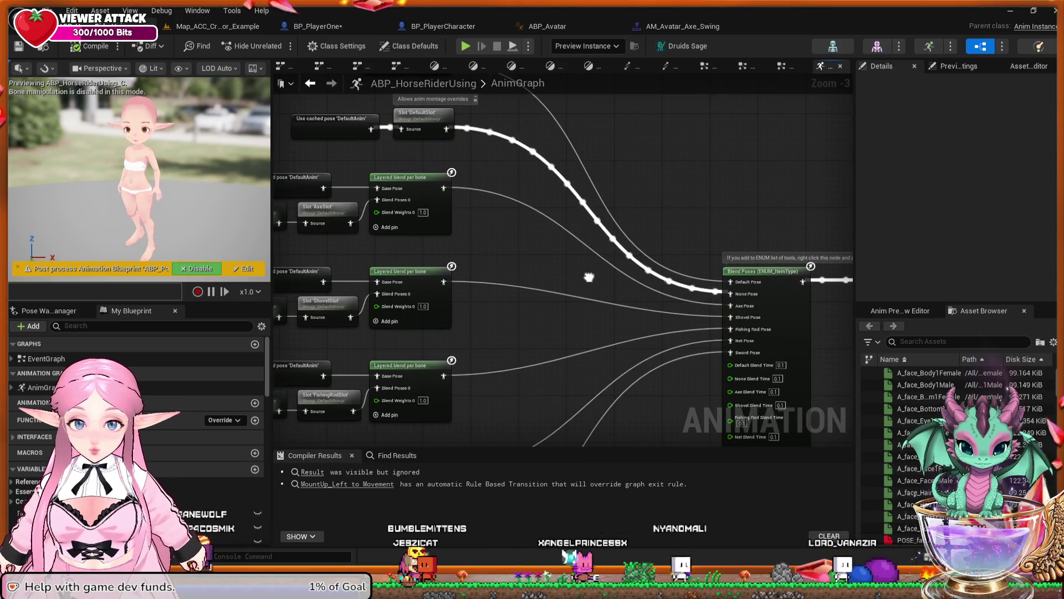
Connect the axe Layered blend per bone to None Pose, compile, and return to FableFarm
{"action": "left_click_drag", "start_coordinate": [590, 277], "coordinate": [628, 238]}
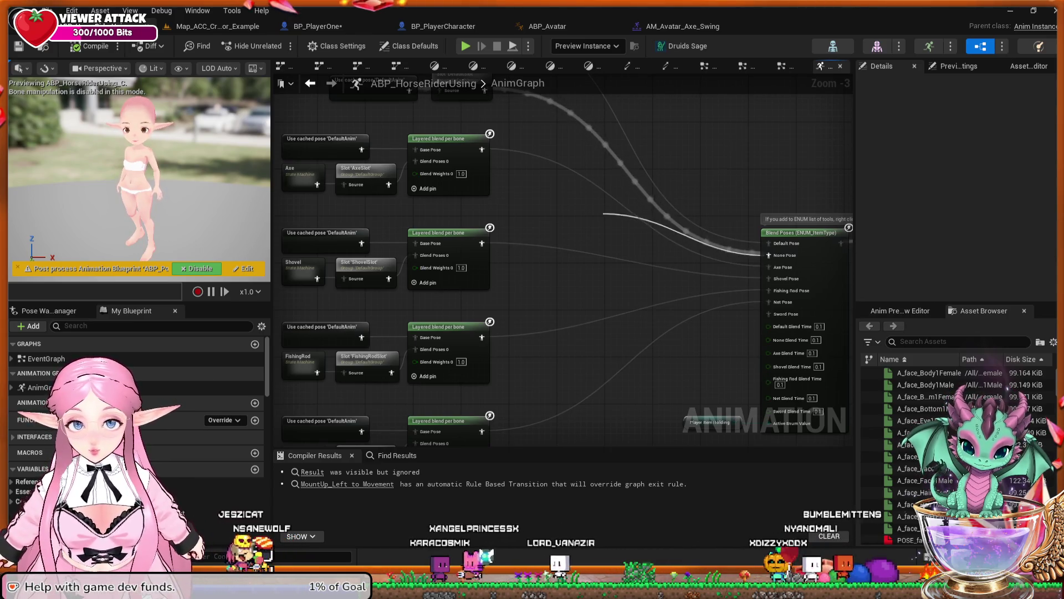
{"action": "left_click_drag", "start_coordinate": [770, 255], "coordinate": [481, 150]}
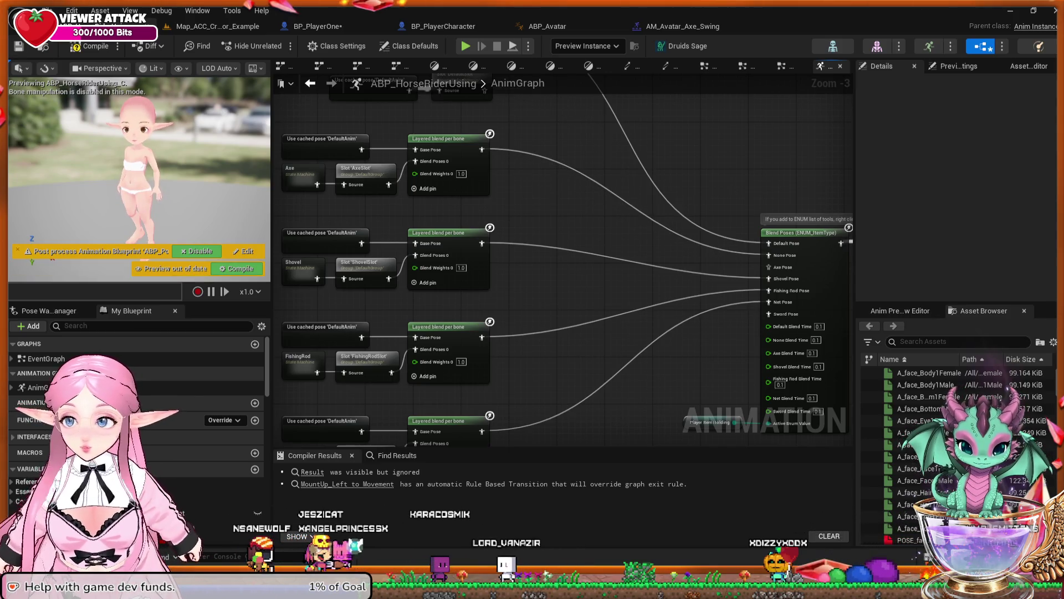
{"action": "key", "text": "F7"}
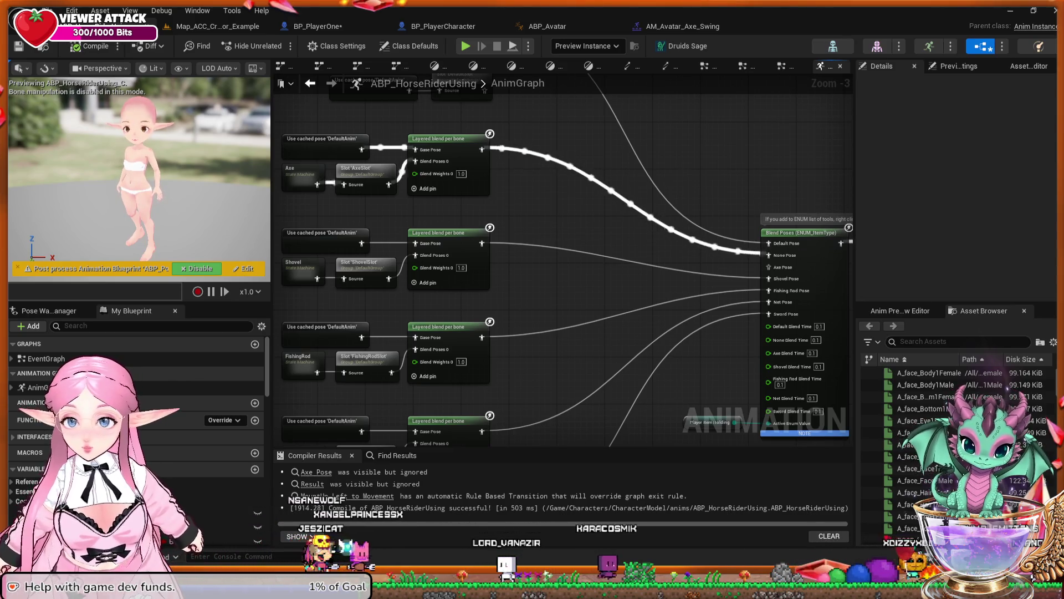
{"action": "left_click", "coordinate": [217, 26]}
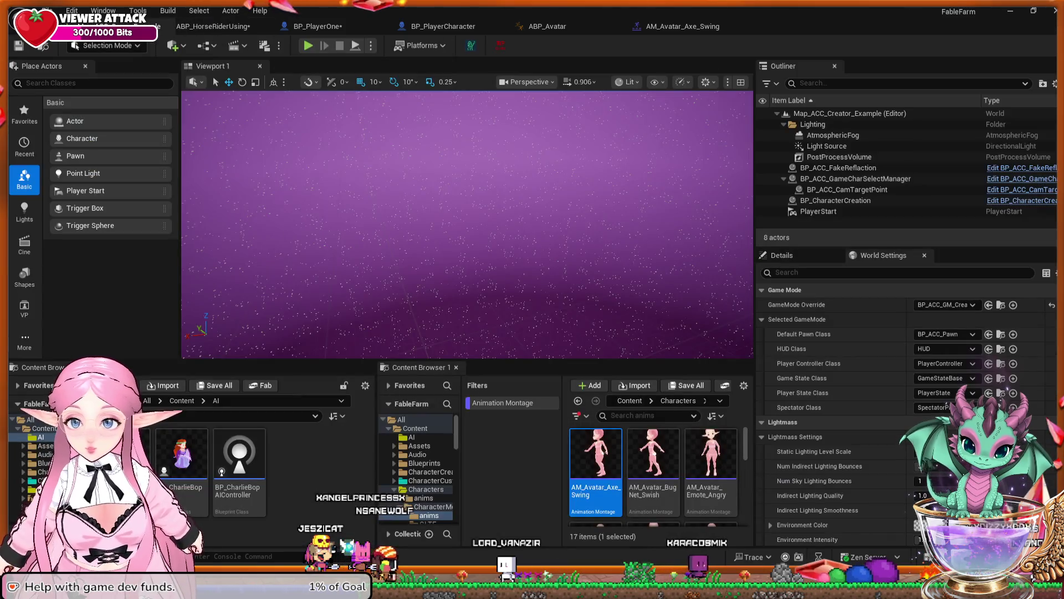
Play in editor with TestCharacter and start the game as the server
{"action": "key", "text": "alt+p"}
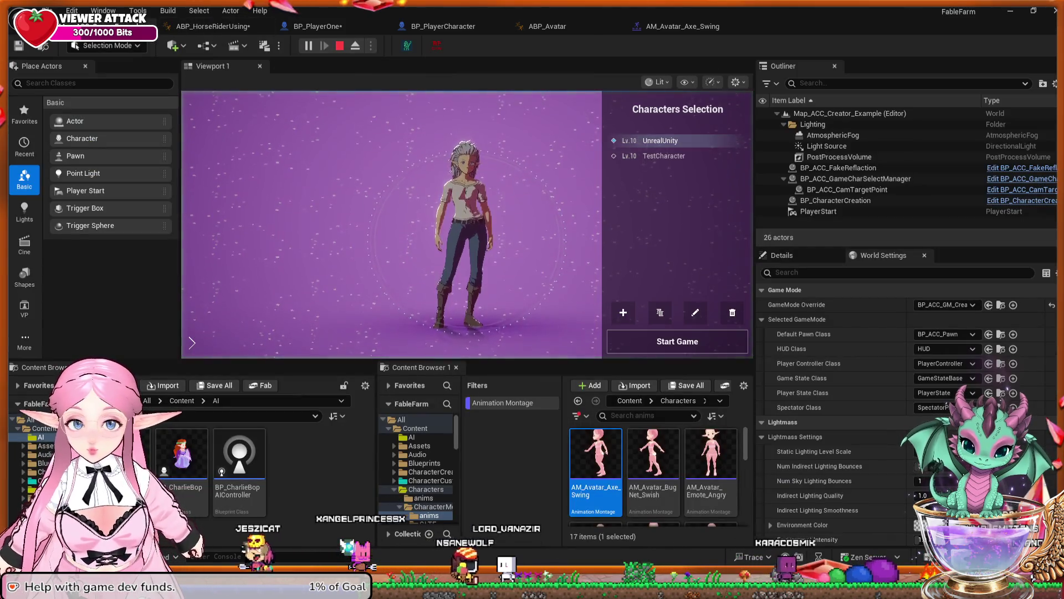
{"action": "left_click", "coordinate": [664, 156]}
{"action": "left_click", "coordinate": [677, 341]}
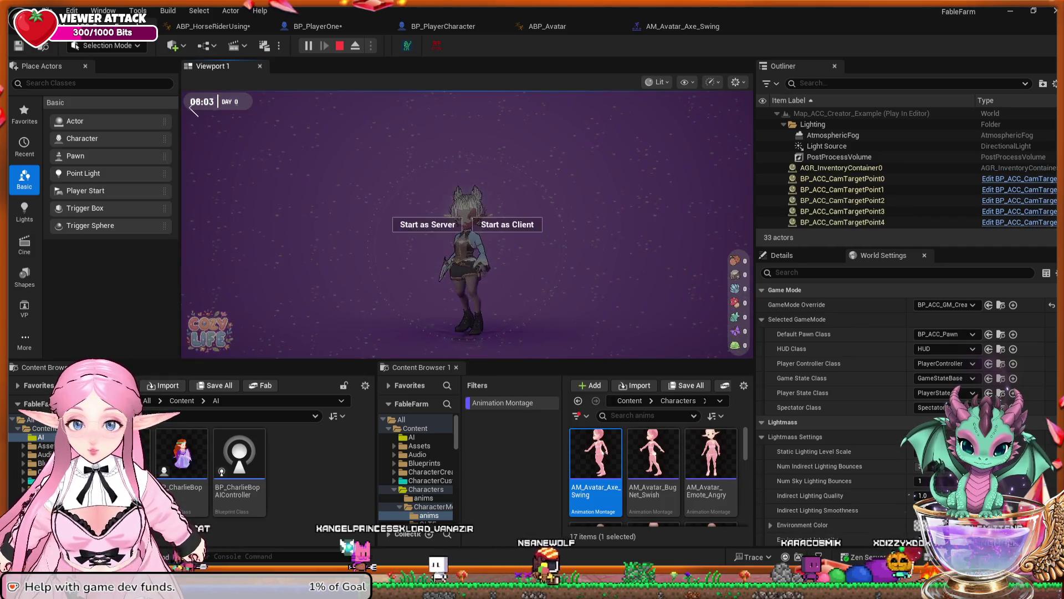